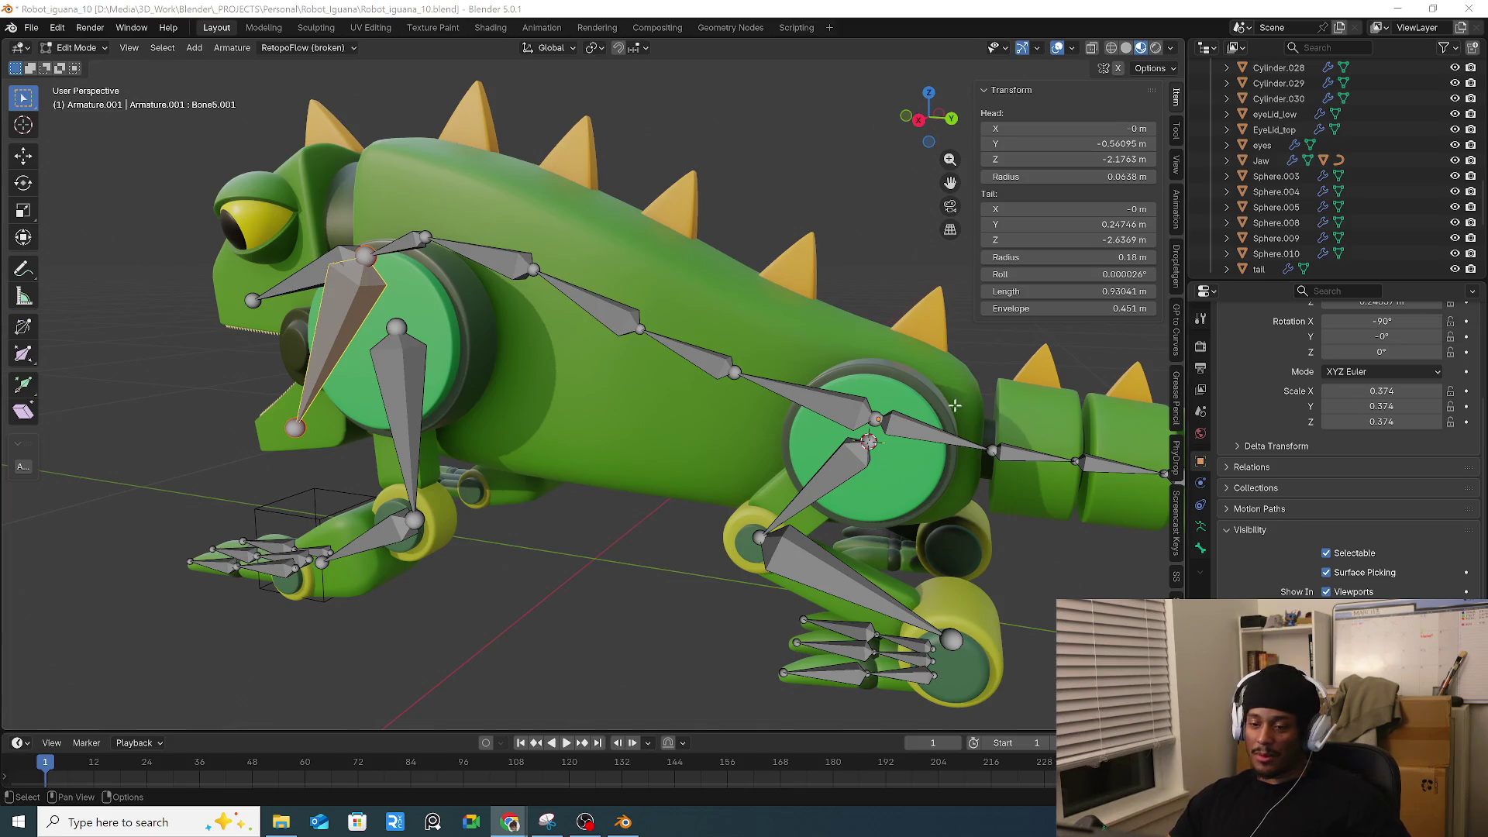
Orbit the view to see the iguana rig more from the side.
mouse_move(520, 447)
middle_mouse_down()
mouse_move(743, 444)
mouse_move(420, 442)
middle_mouse_up()
key("KP_5")
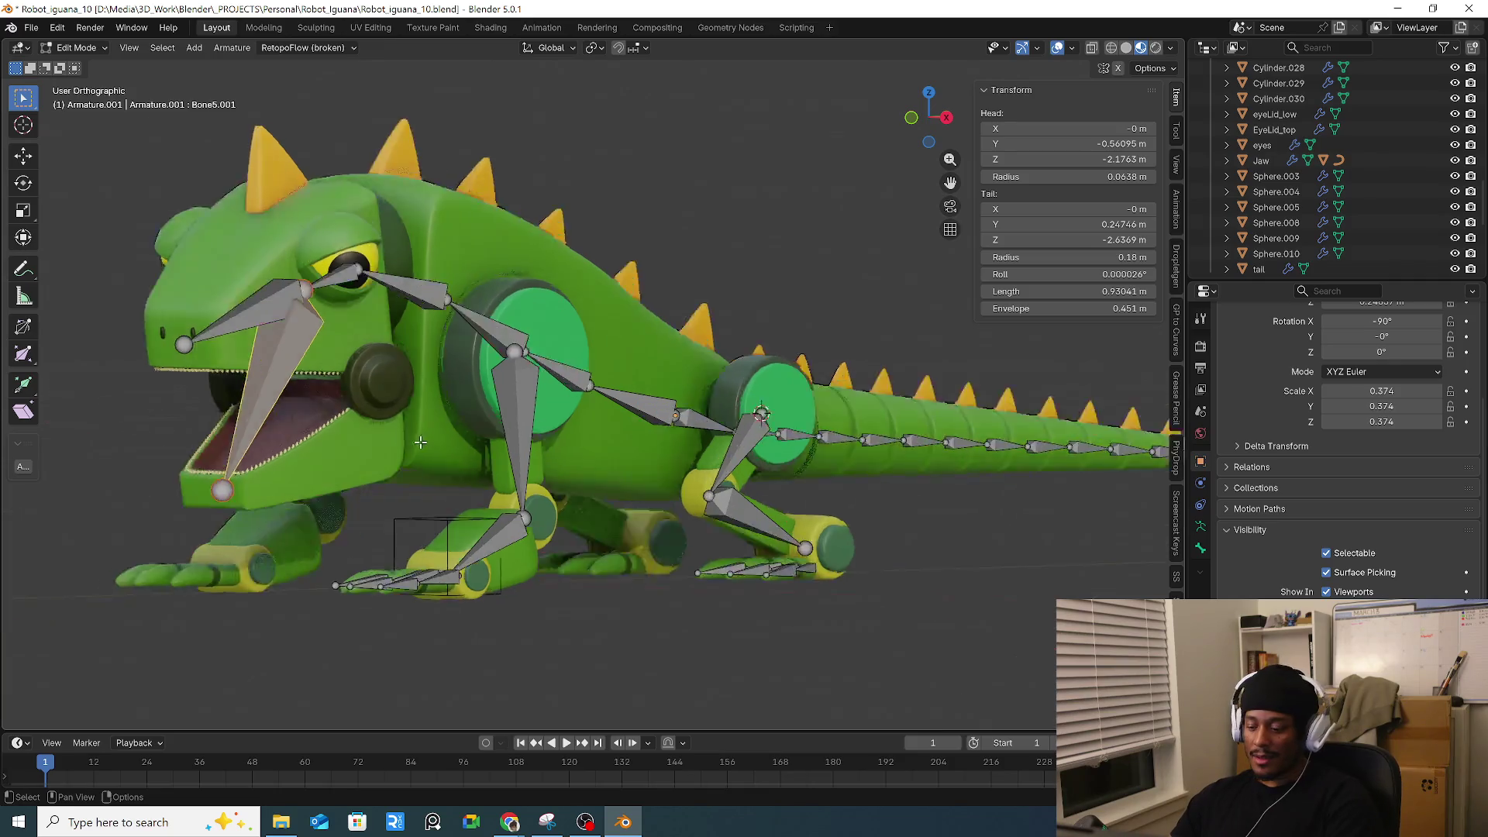
mouse_move(708, 425)
middle_mouse_down("alt")
mouse_move(582, 449)
mouse_move(434, 388)
middle_mouse_up("alt")
left_click(268, 326)
left_click(264, 342)
key("r")
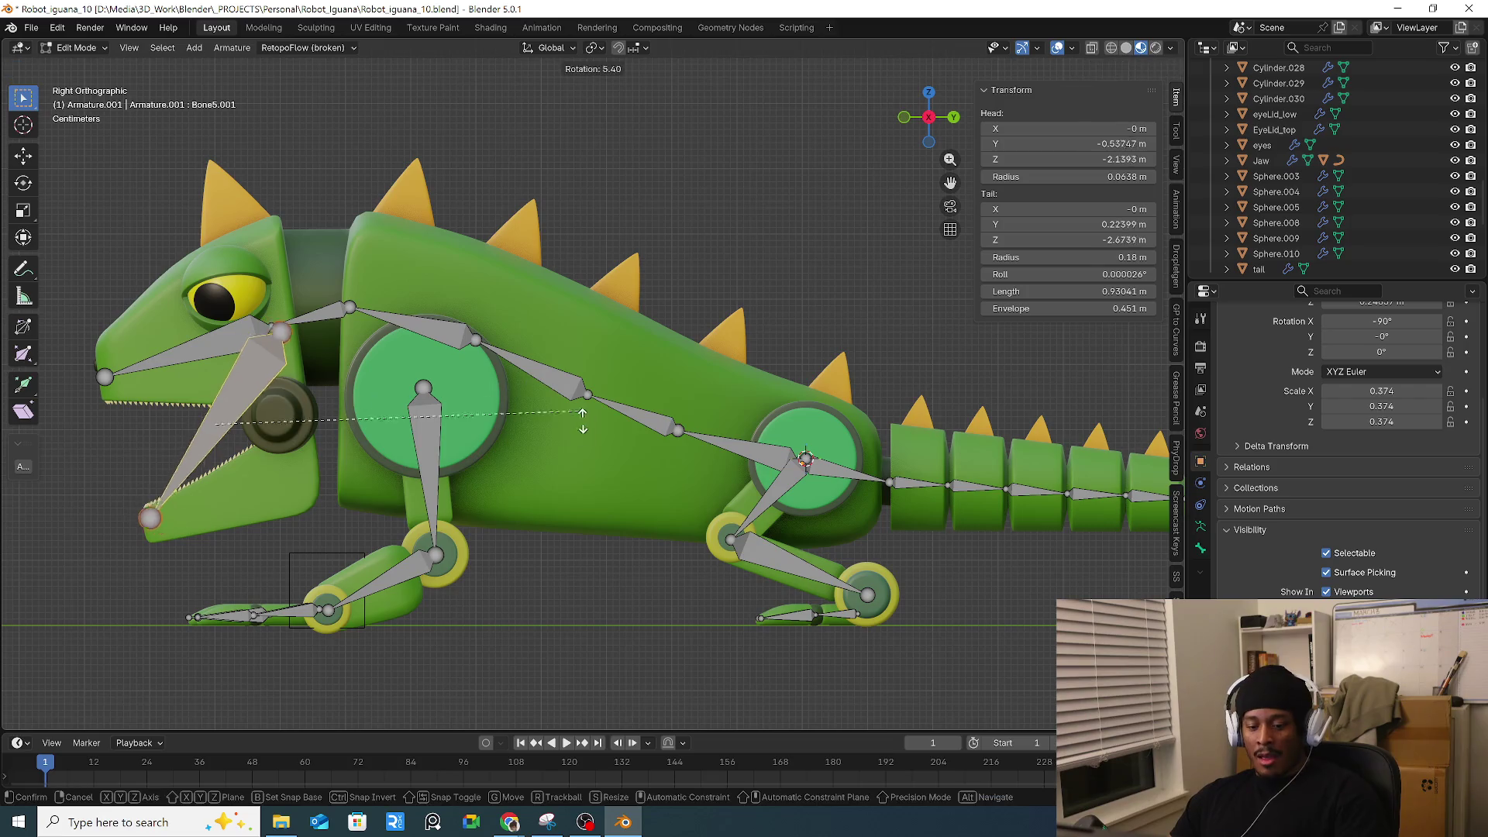
left_click(658, 563)
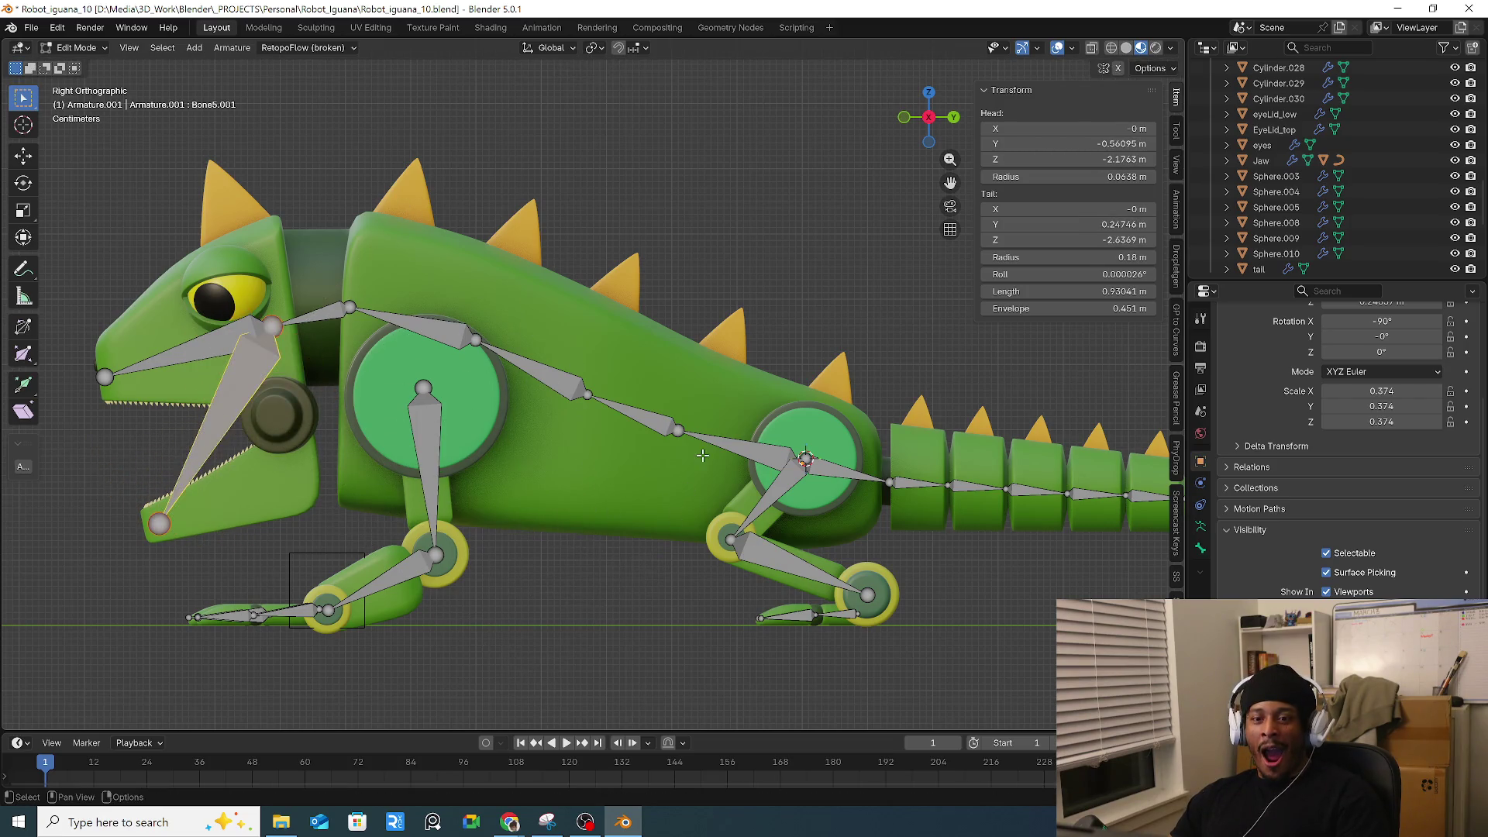
middle_click_drag(708, 459, 623, 406, "shift")
scroll(624, 405, "down", 1)
left_click(724, 513)
scroll(720, 496, "up", 5)
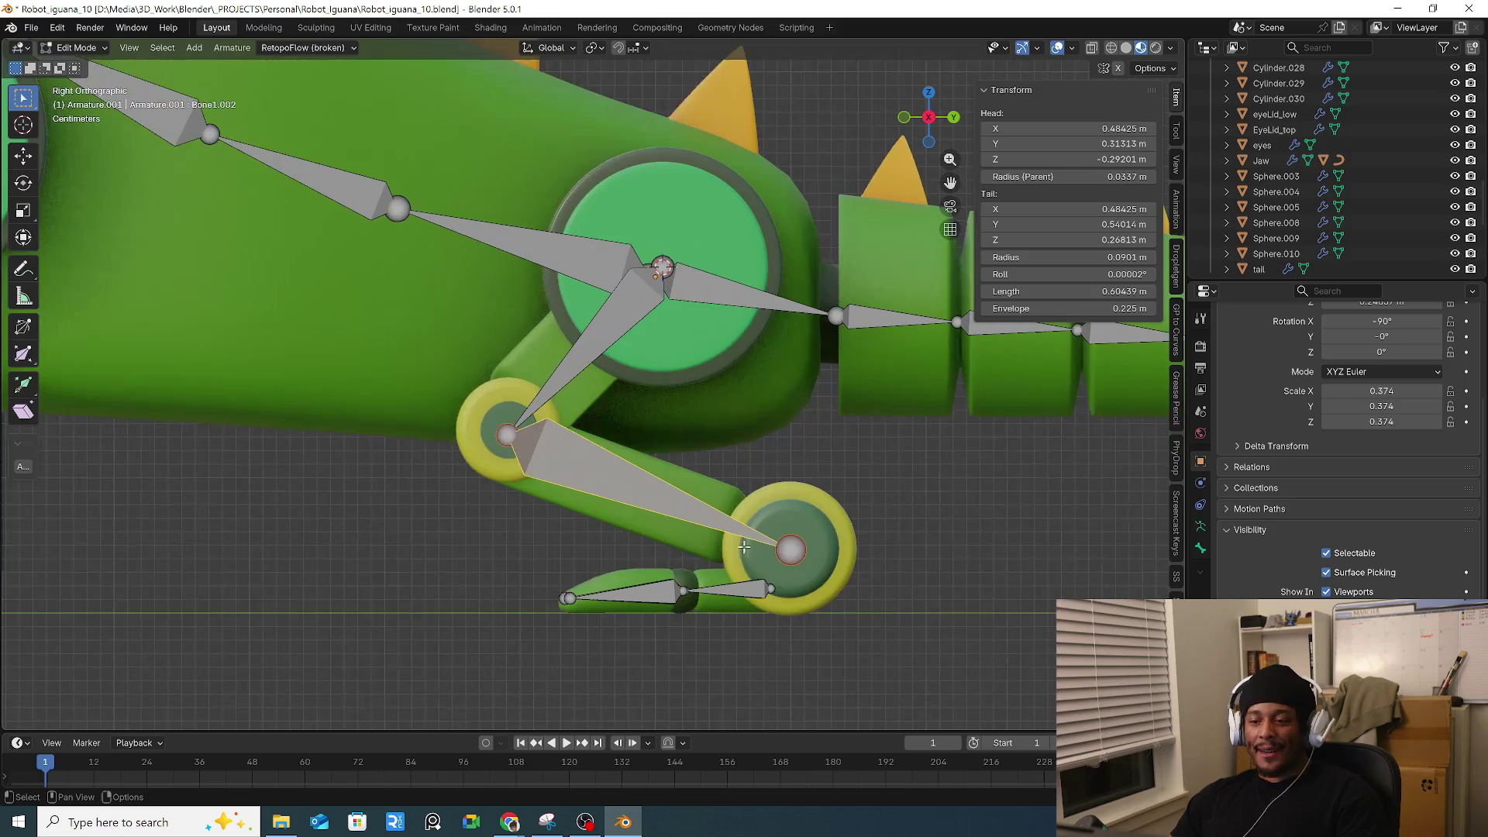
scroll(767, 589, "down", 1)
mouse_move(767, 589)
middle_mouse_down()
mouse_move(837, 591)
mouse_move(956, 558)
mouse_move(728, 505)
mouse_move(840, 511)
mouse_move(701, 349)
mouse_move(728, 363)
mouse_move(480, 319)
mouse_move(450, 474)
mouse_move(474, 421)
middle_mouse_up()
scroll(744, 508, "down", 3)
scroll(683, 339, "up", 4)
left_click(683, 338)
scroll(292, 324, "up", 5)
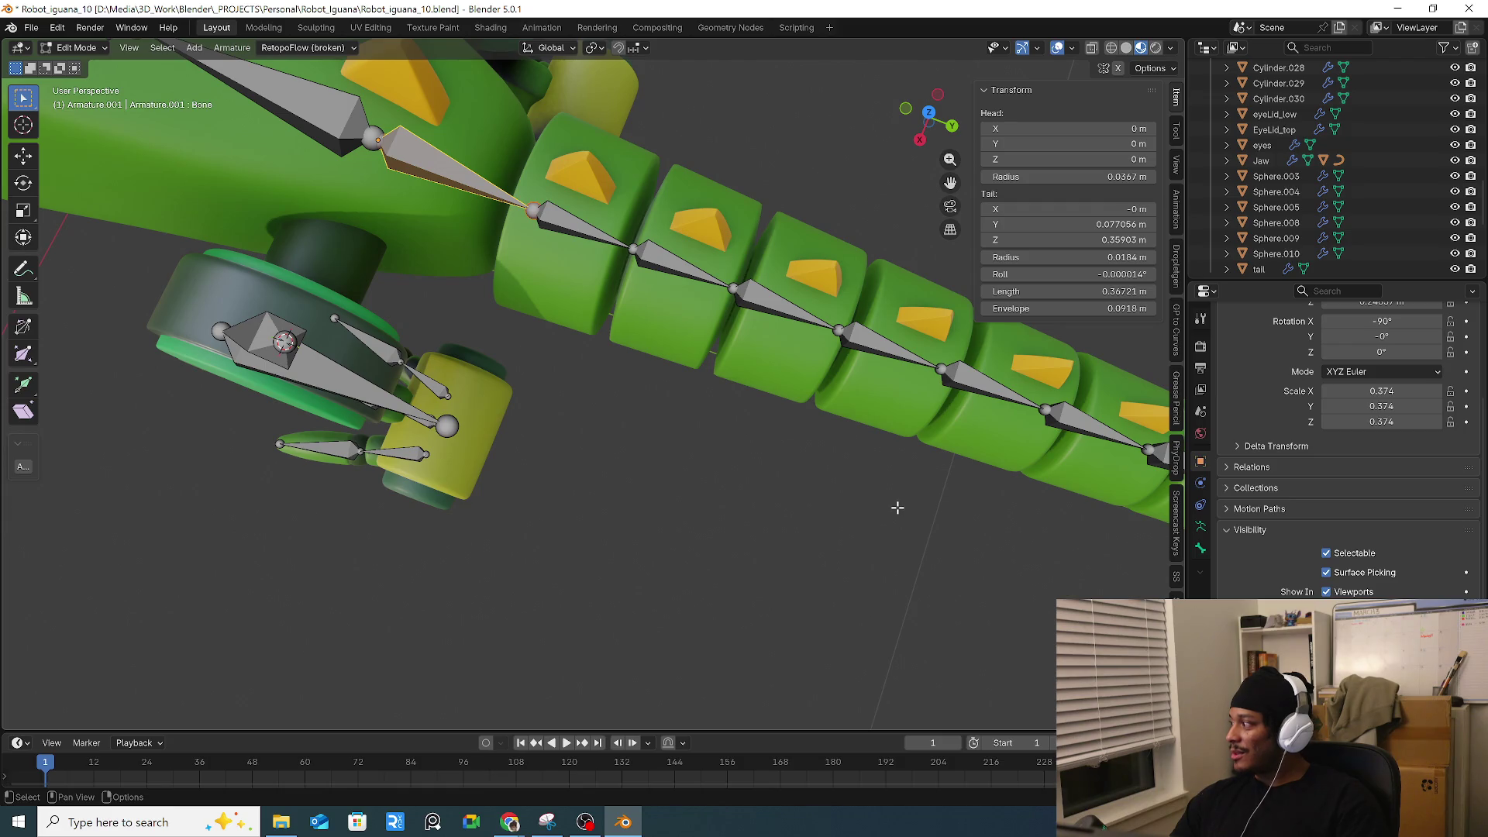
mouse_move(821, 473)
middle_mouse_down()
mouse_move(678, 435)
mouse_move(715, 433)
middle_mouse_up()
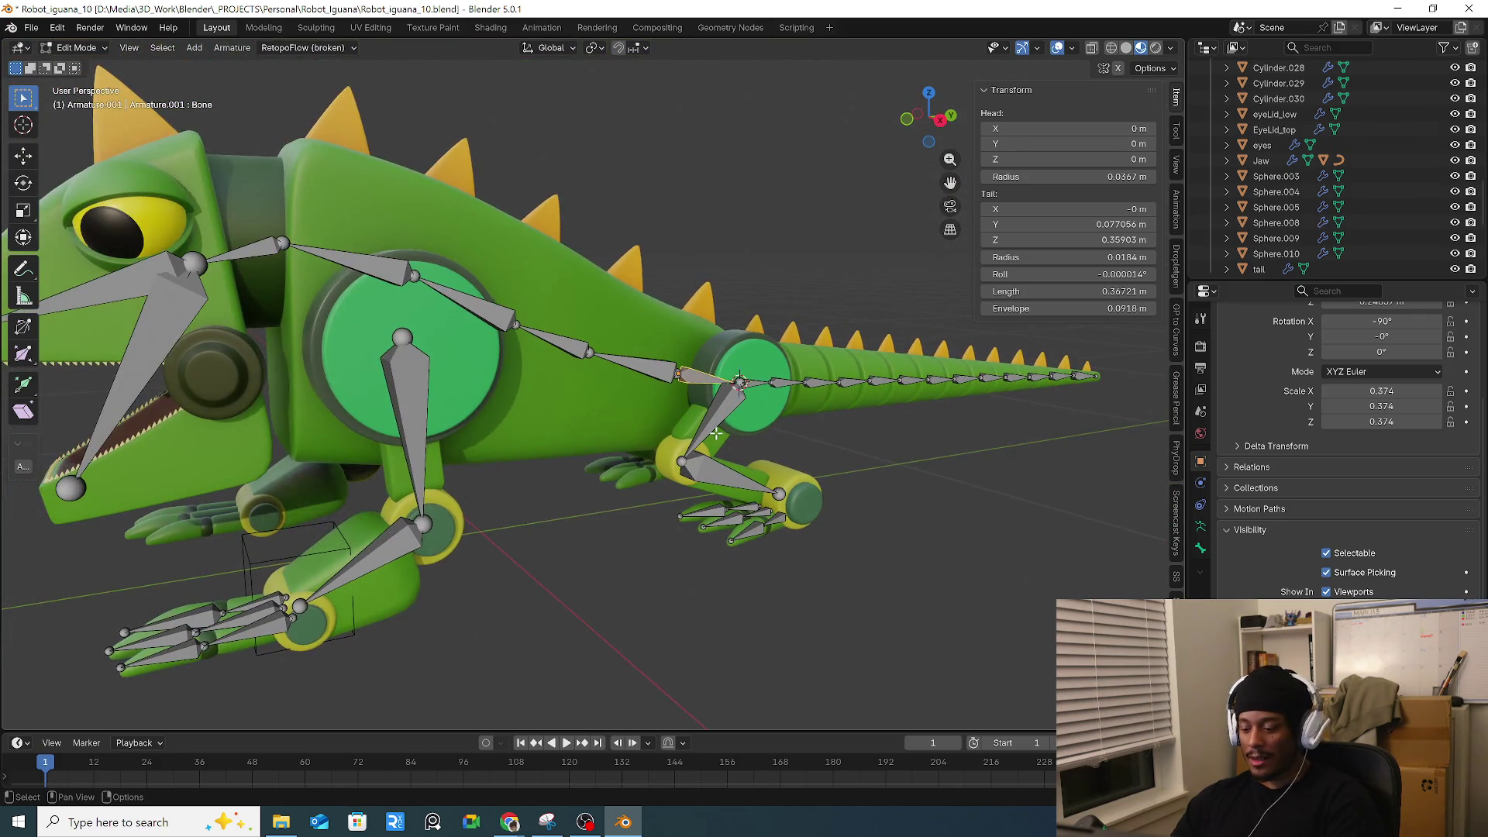
key("KP_3")
scroll(664, 421, "down", 2)
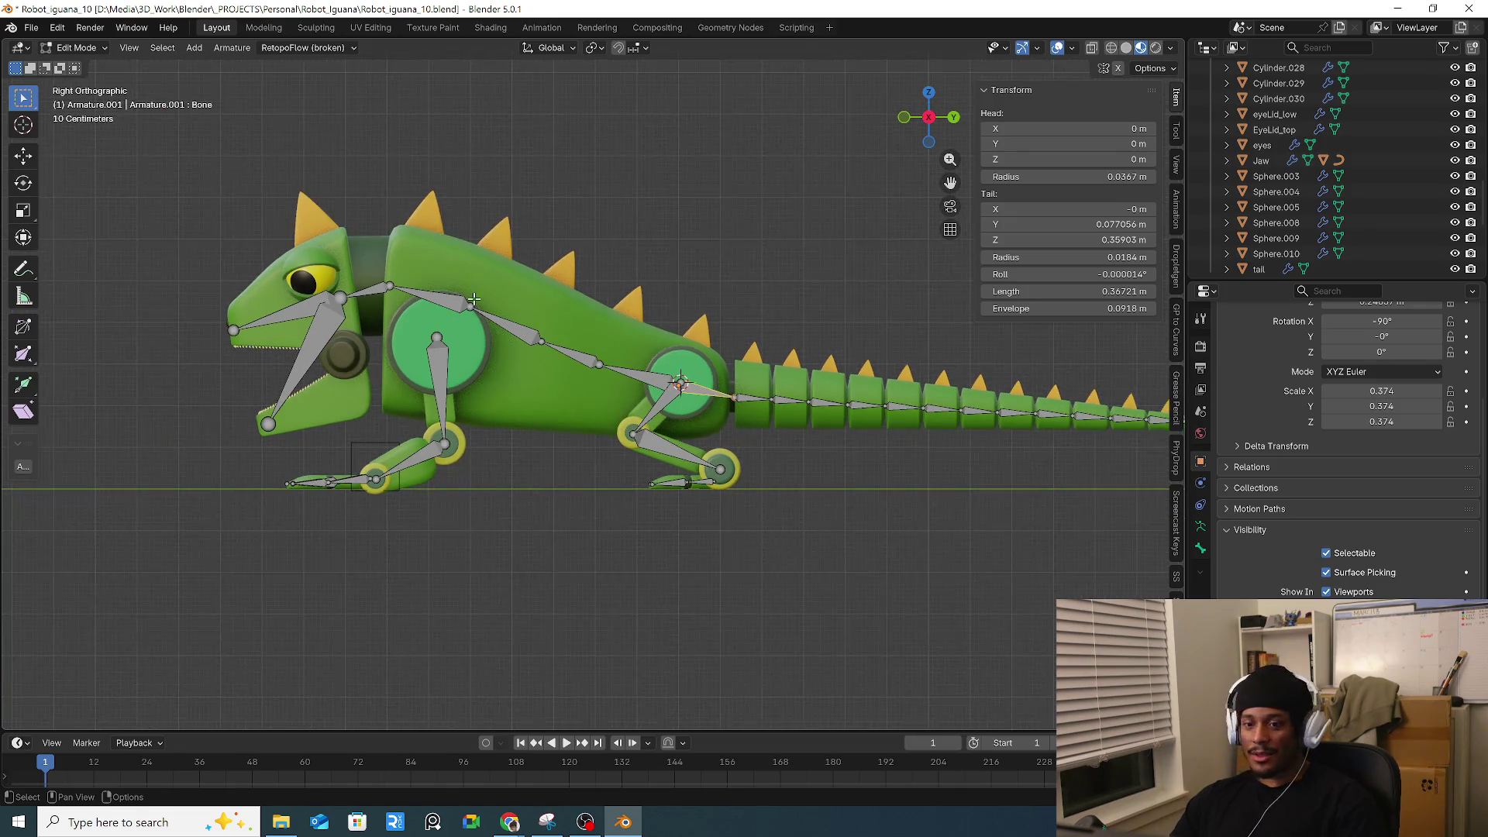
mouse_move(697, 484)
middle_mouse_down("shift")
mouse_move(593, 460)
mouse_move(348, 450)
mouse_move(521, 443)
mouse_move(680, 526)
middle_mouse_up("shift")
mouse_move(670, 547)
middle_mouse_down()
mouse_move(594, 309)
mouse_move(666, 468)
mouse_move(690, 465)
middle_mouse_up()
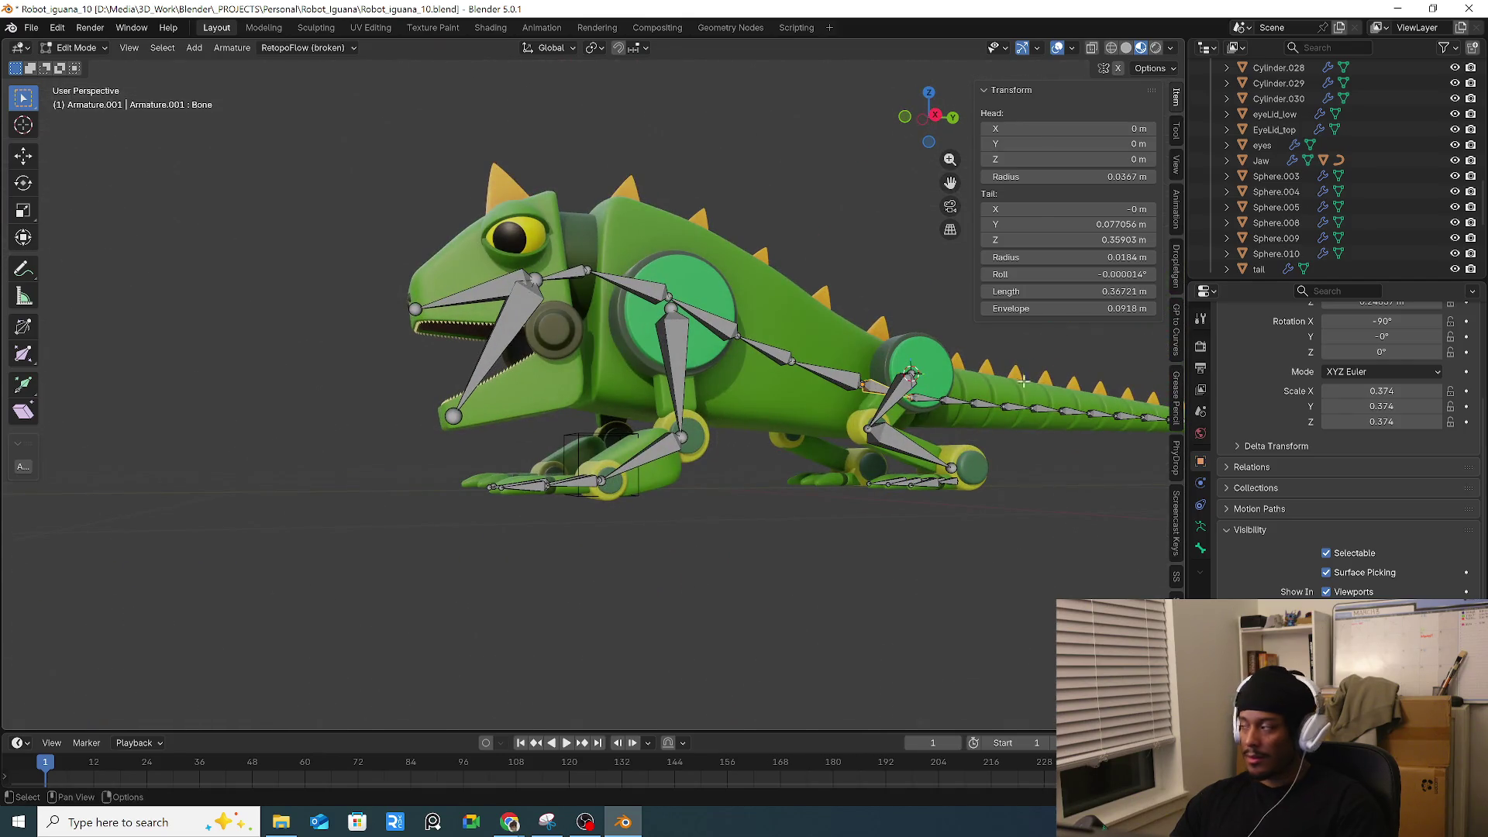
key("alt+Tab")
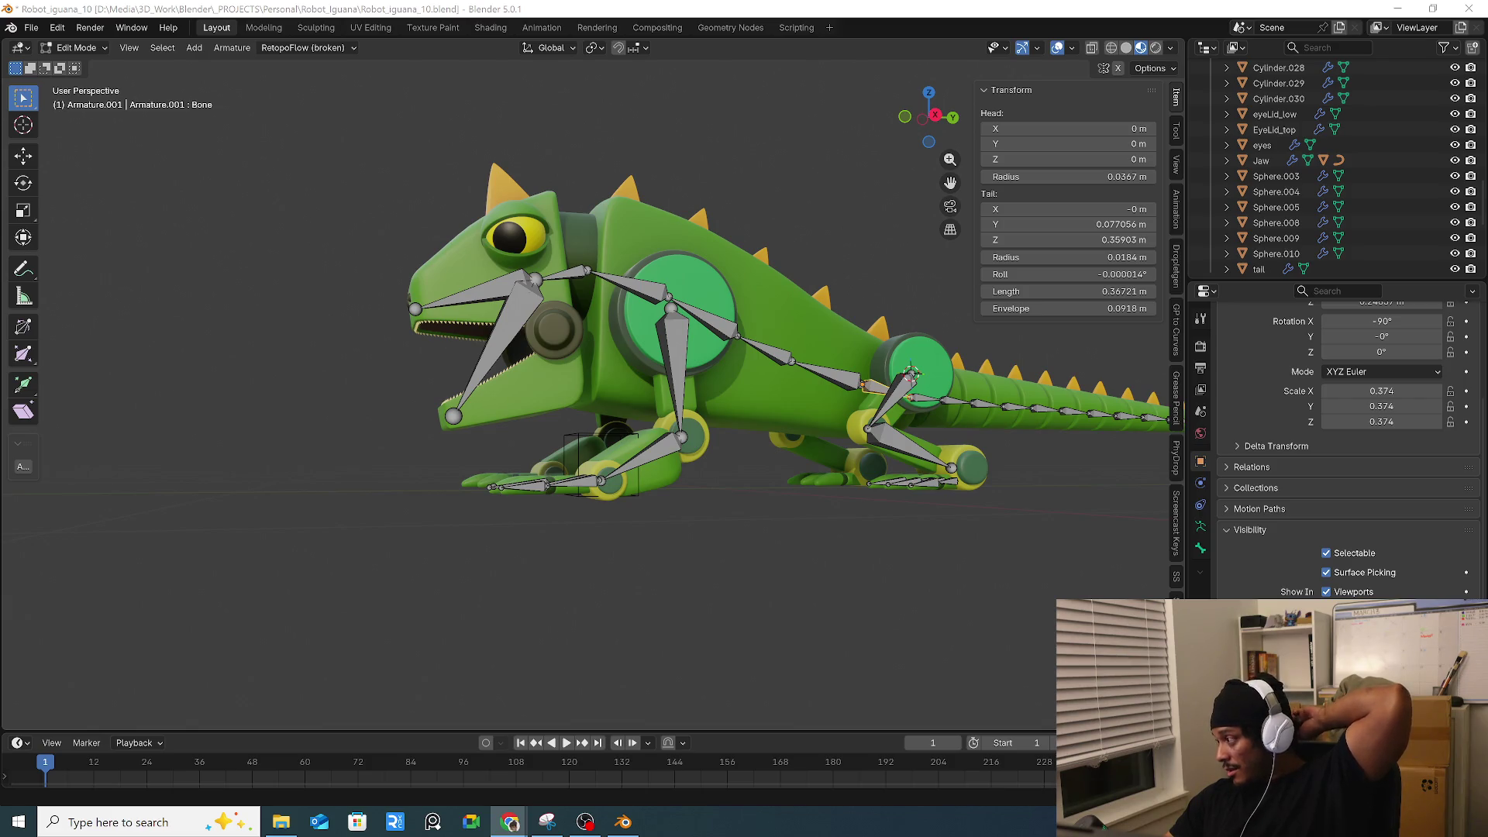
mouse_move(698, 430)
middle_mouse_down()
mouse_move(612, 503)
mouse_move(657, 526)
middle_mouse_up()
key("KP_3")
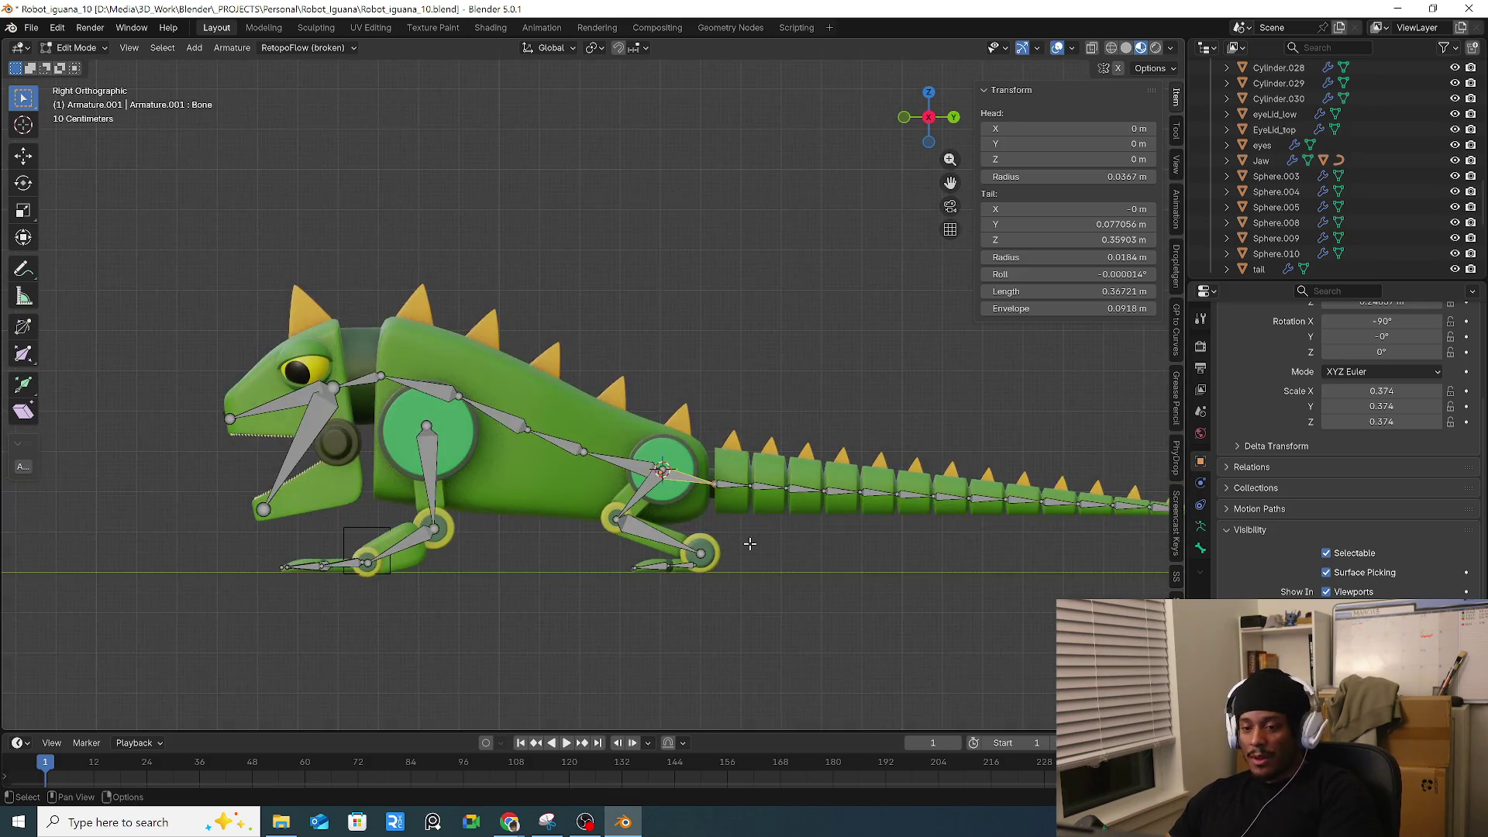
middle_click_drag(746, 537, 570, 524, "shift")
middle_click_drag(499, 491, 613, 482, "shift")
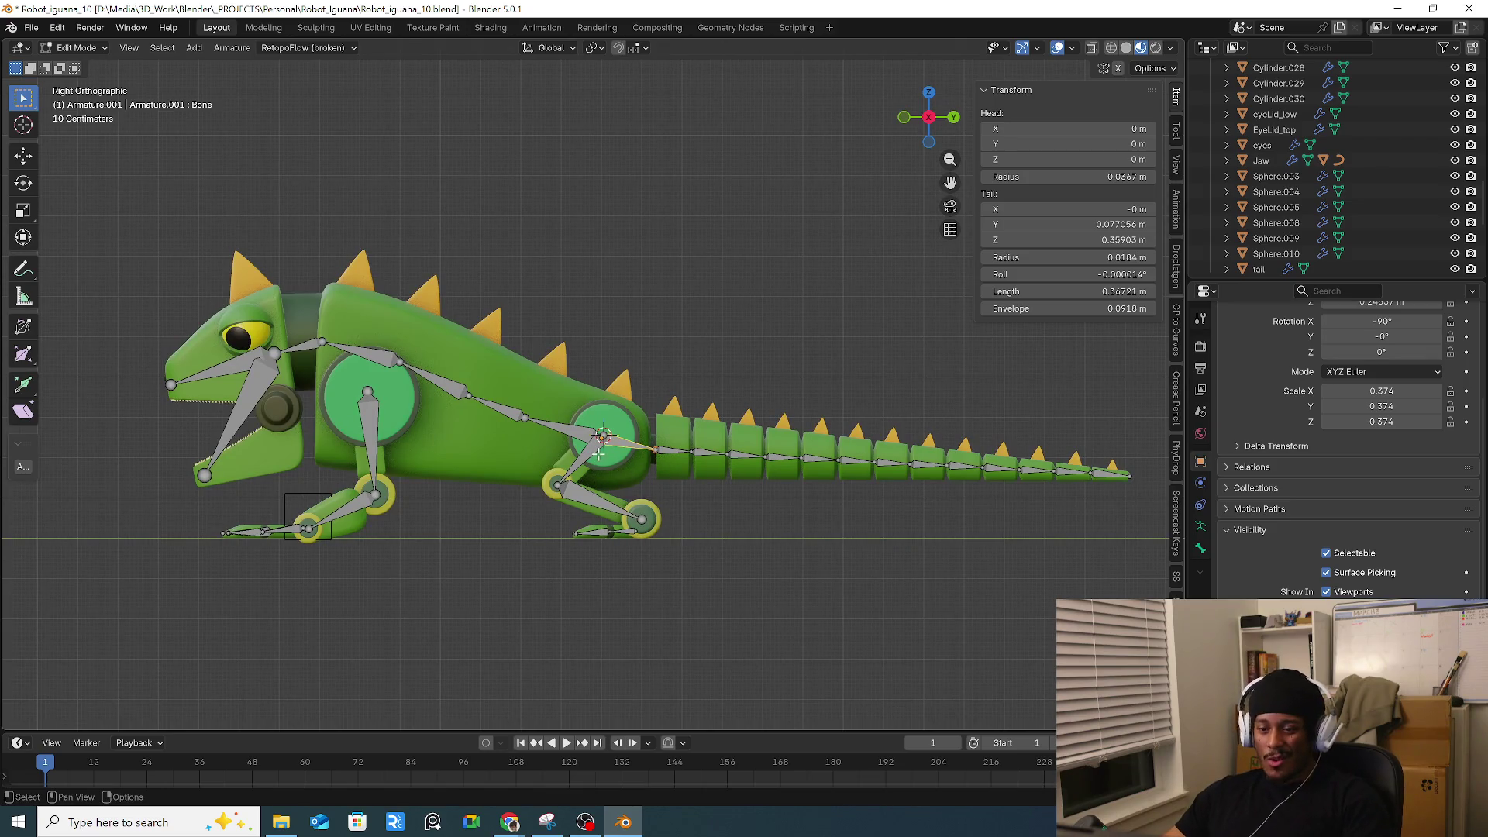
mouse_move(685, 423)
middle_mouse_down()
mouse_move(698, 458)
mouse_move(797, 444)
mouse_move(720, 483)
middle_mouse_up()
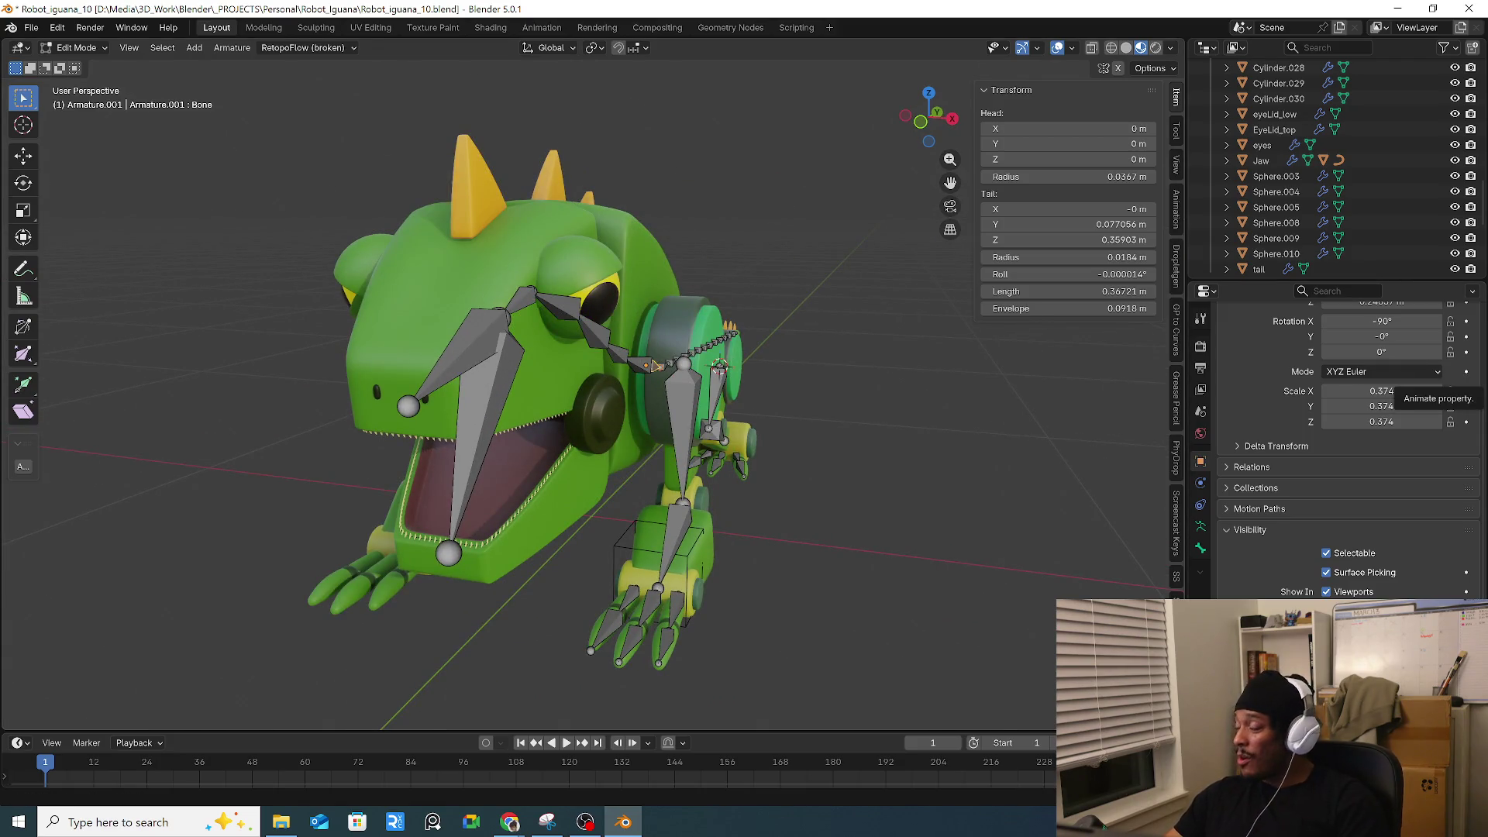
key("r")
mouse_move(913, 486)
middle_mouse_down()
mouse_move(873, 475)
mouse_move(919, 515)
mouse_move(880, 515)
middle_mouse_up()
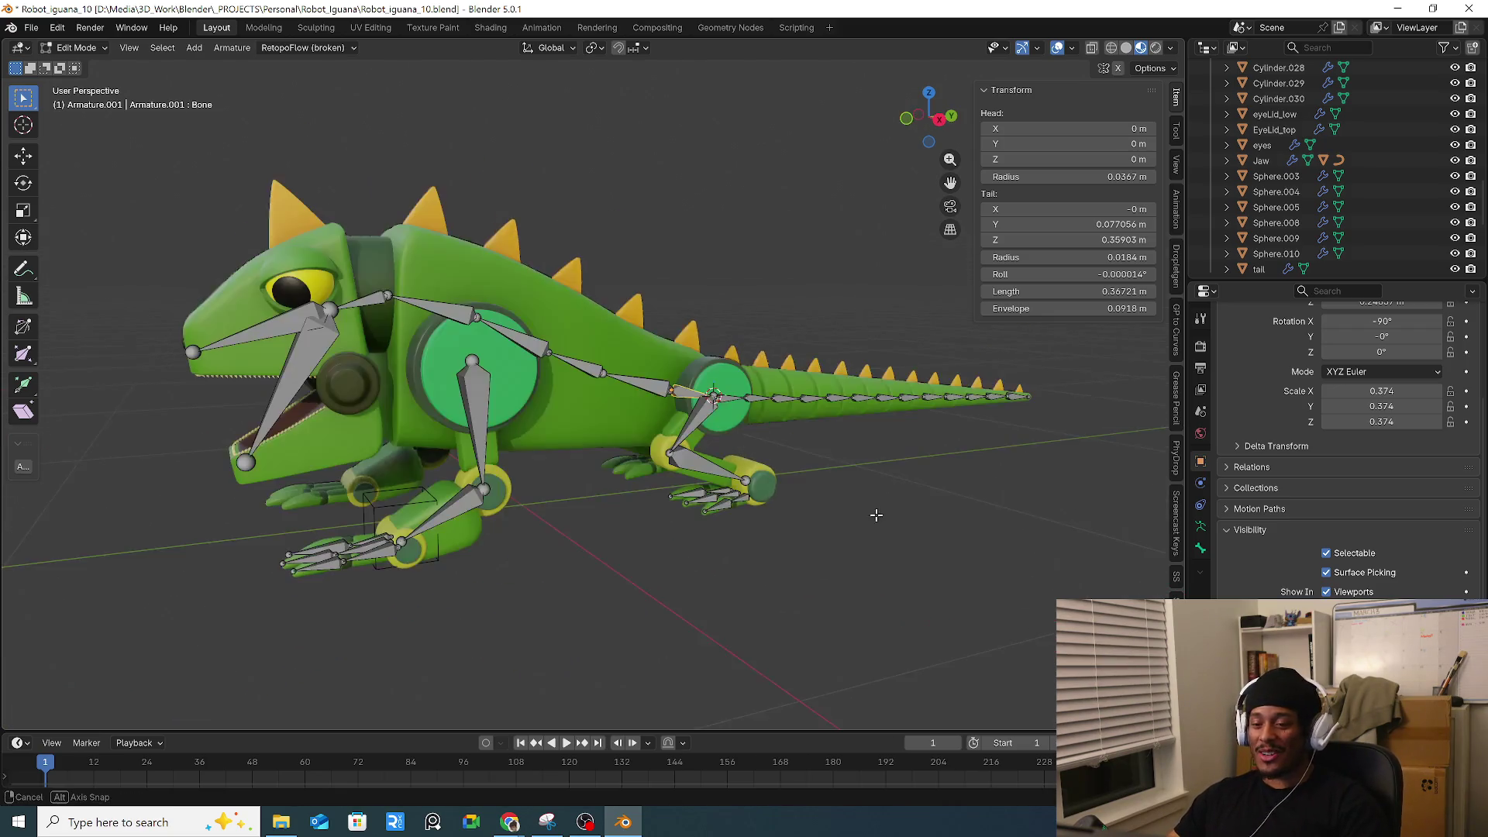
middle_click_drag(571, 475, 783, 498)
middle_click_drag(898, 516, 833, 498)
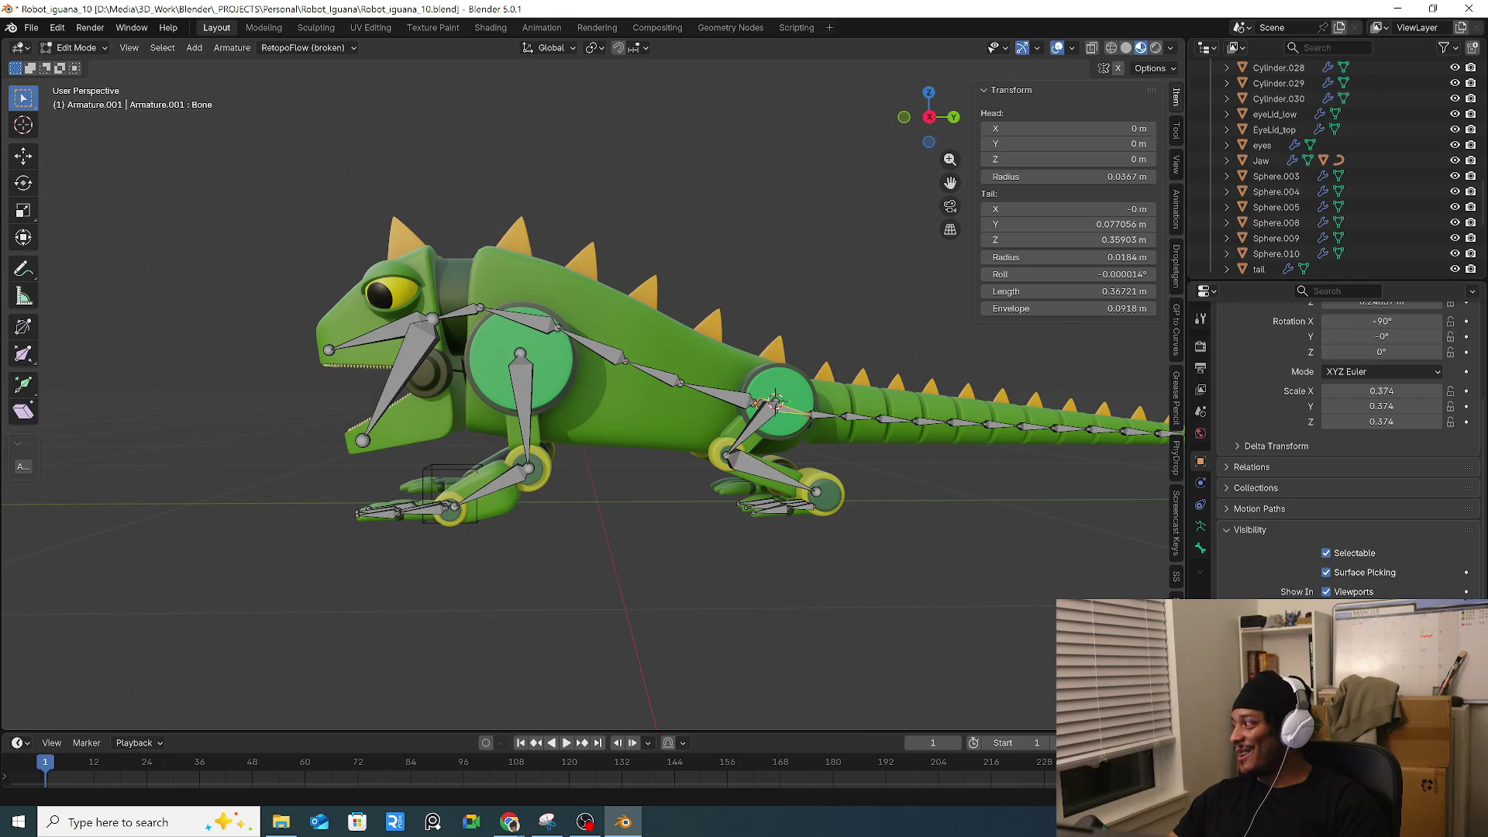
mouse_move(930, 412)
middle_mouse_down("shift")
mouse_move(817, 444)
mouse_move(802, 474)
middle_mouse_up("shift")
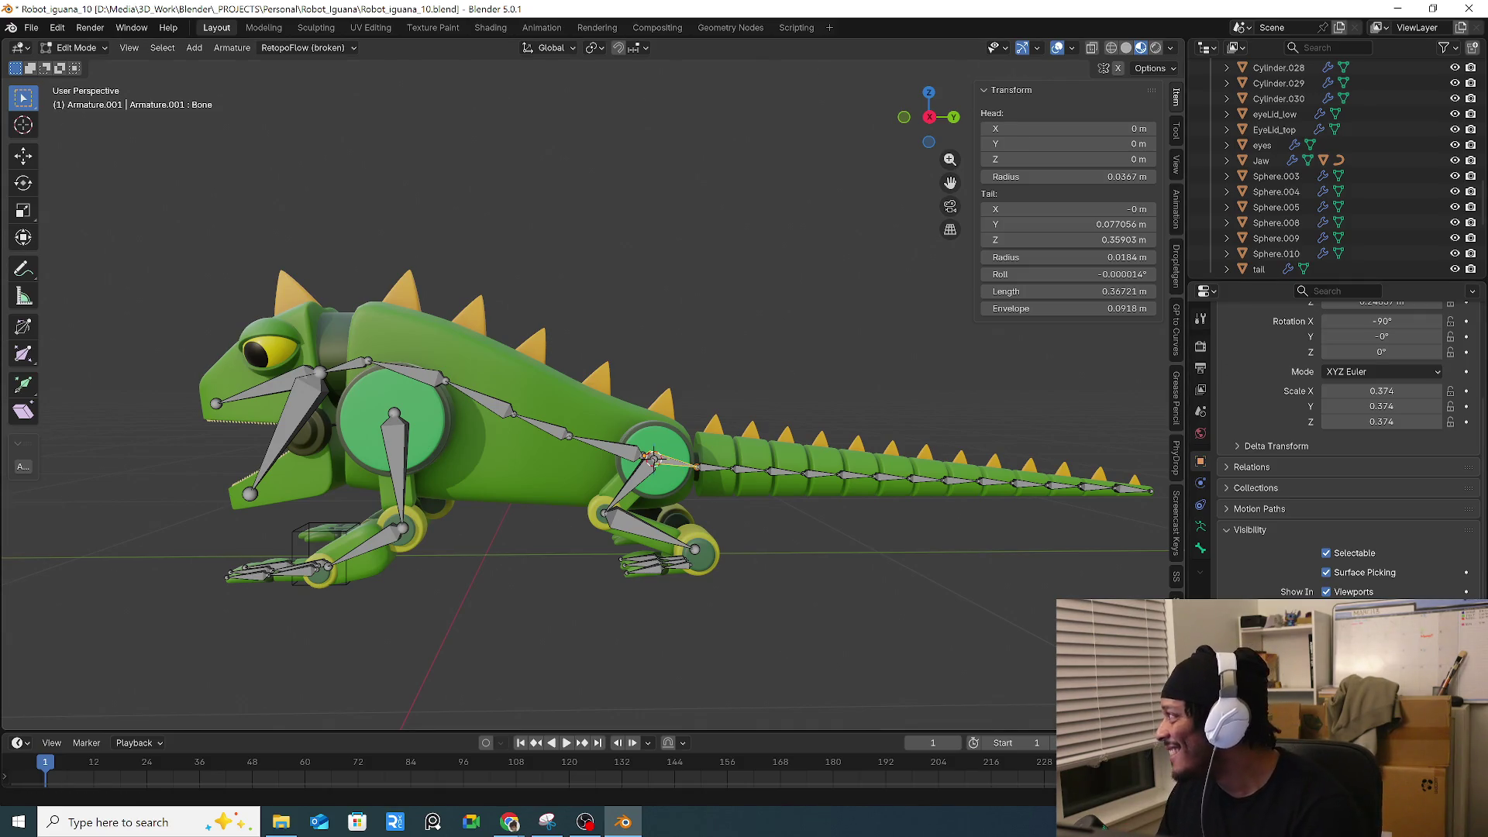
key("alt+Tab")
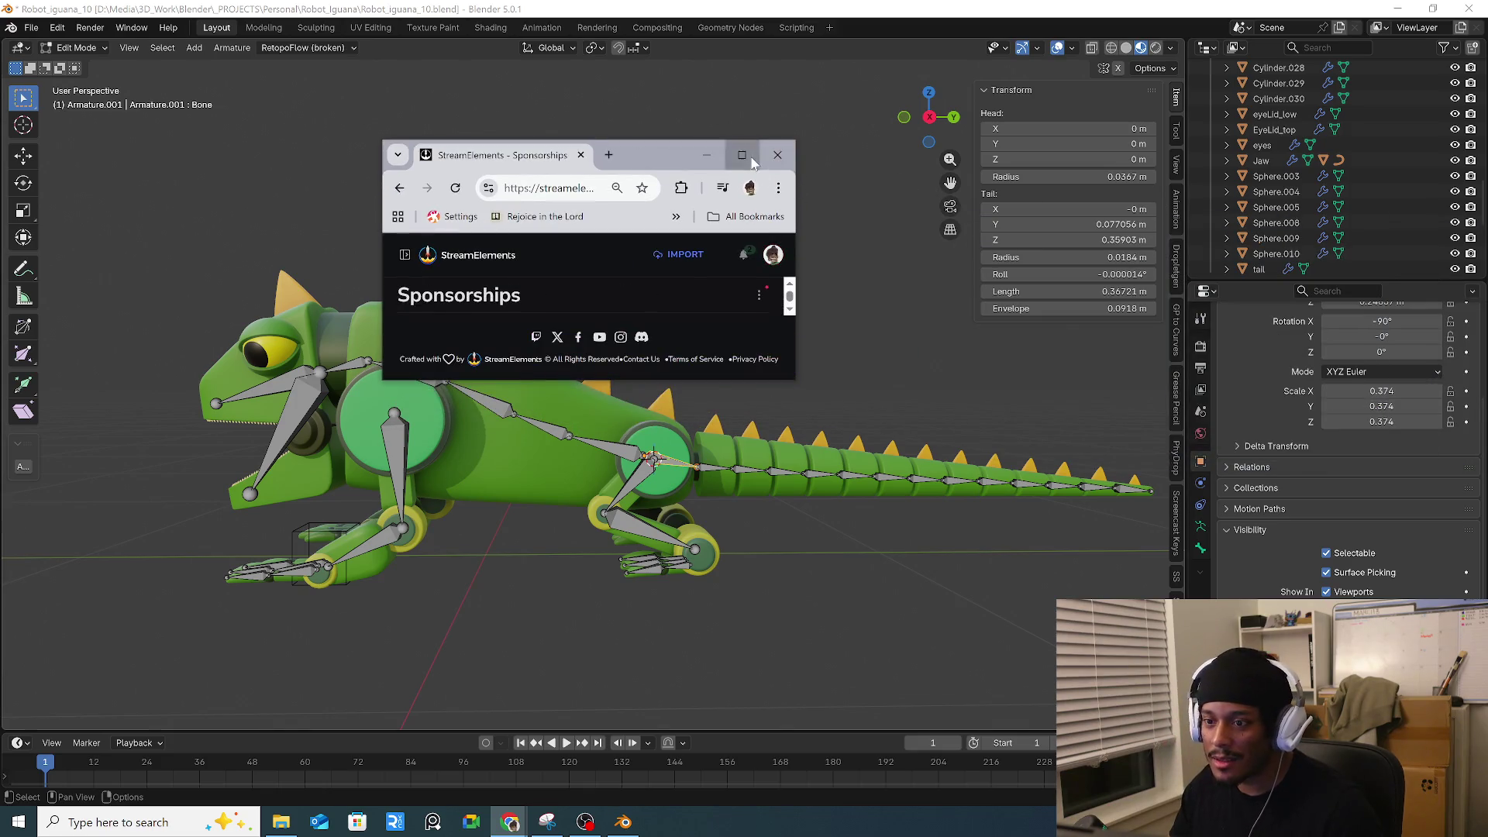
Maximize Chrome, read the Zenless Zone Zero sponsorship campaign details, then return to Blender.
left_click(752, 159)
scroll(852, 310, "down", 5)
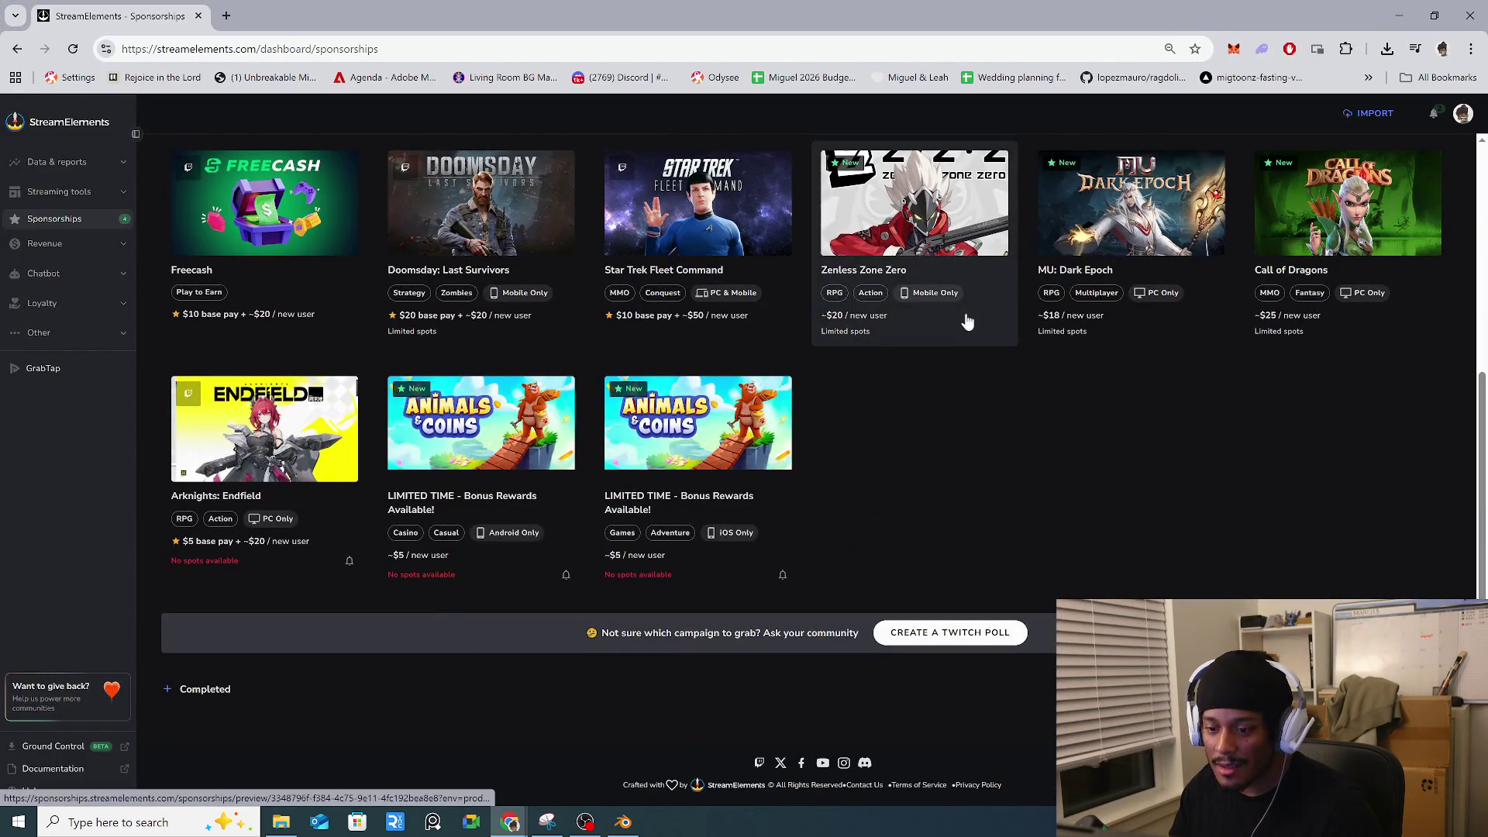
scroll(976, 353, "up", 2)
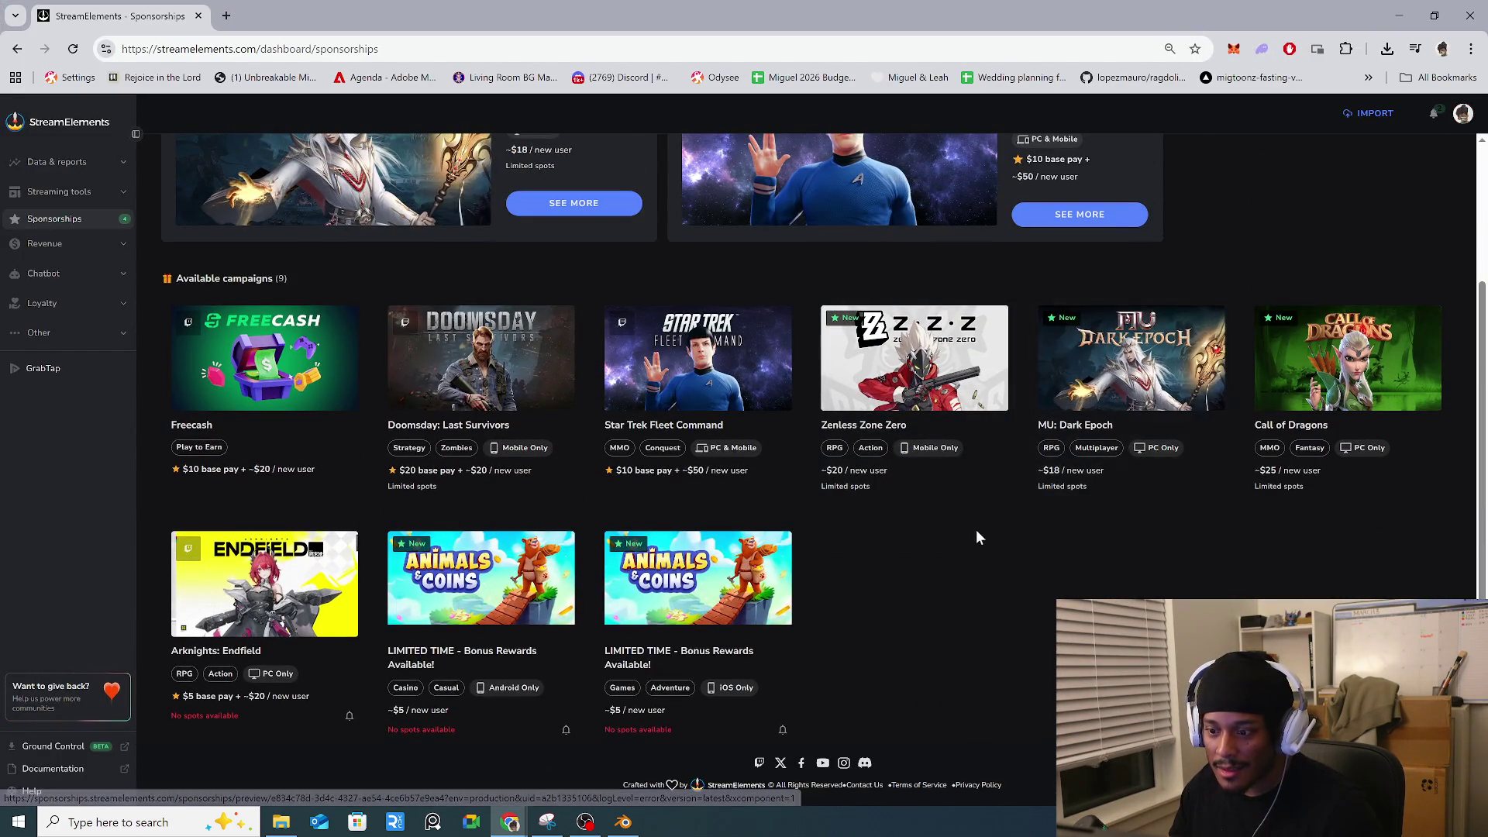
left_click(888, 385)
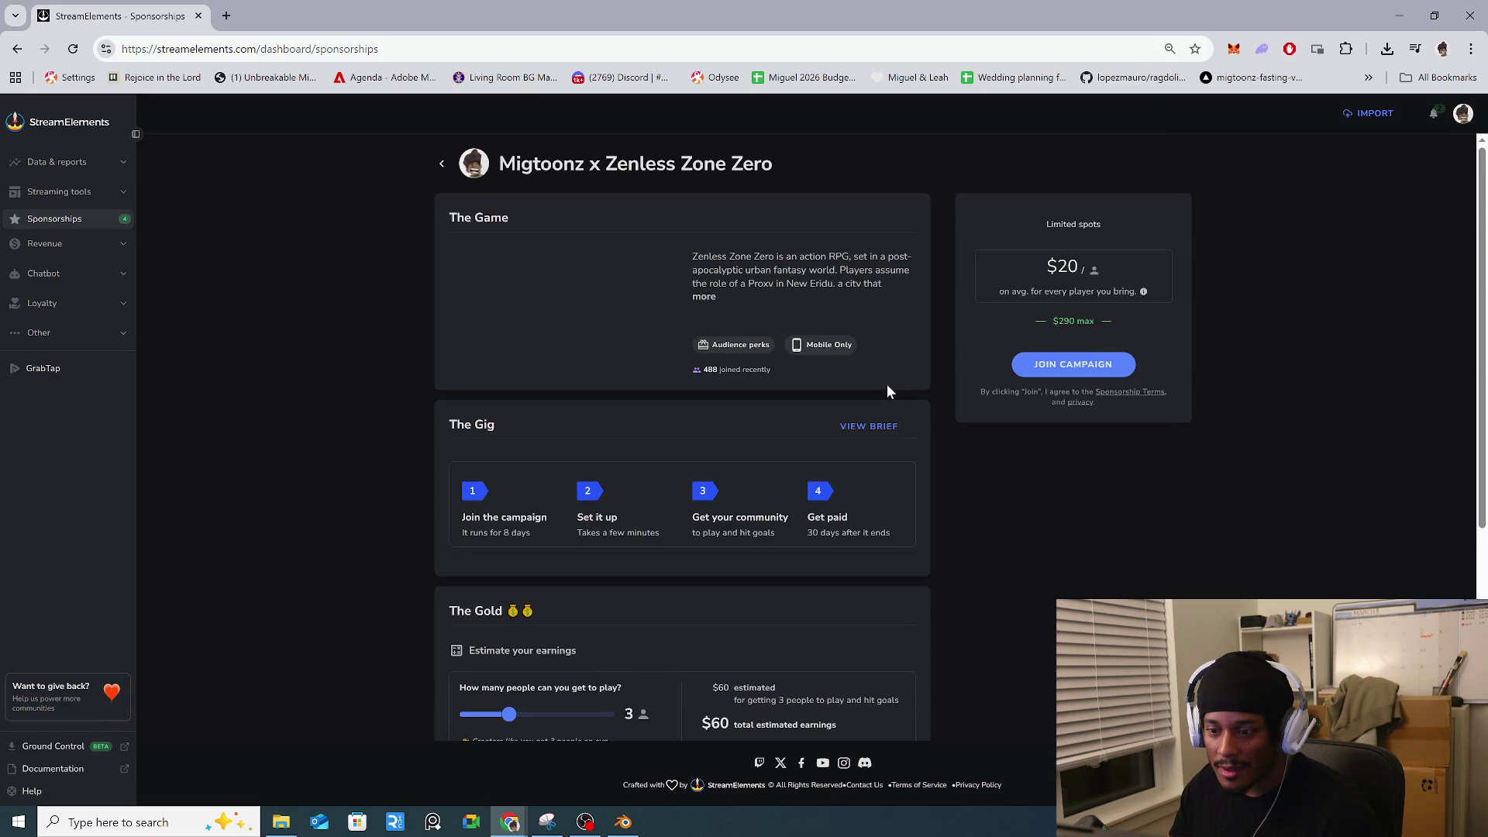
scroll(888, 391, "down", 3)
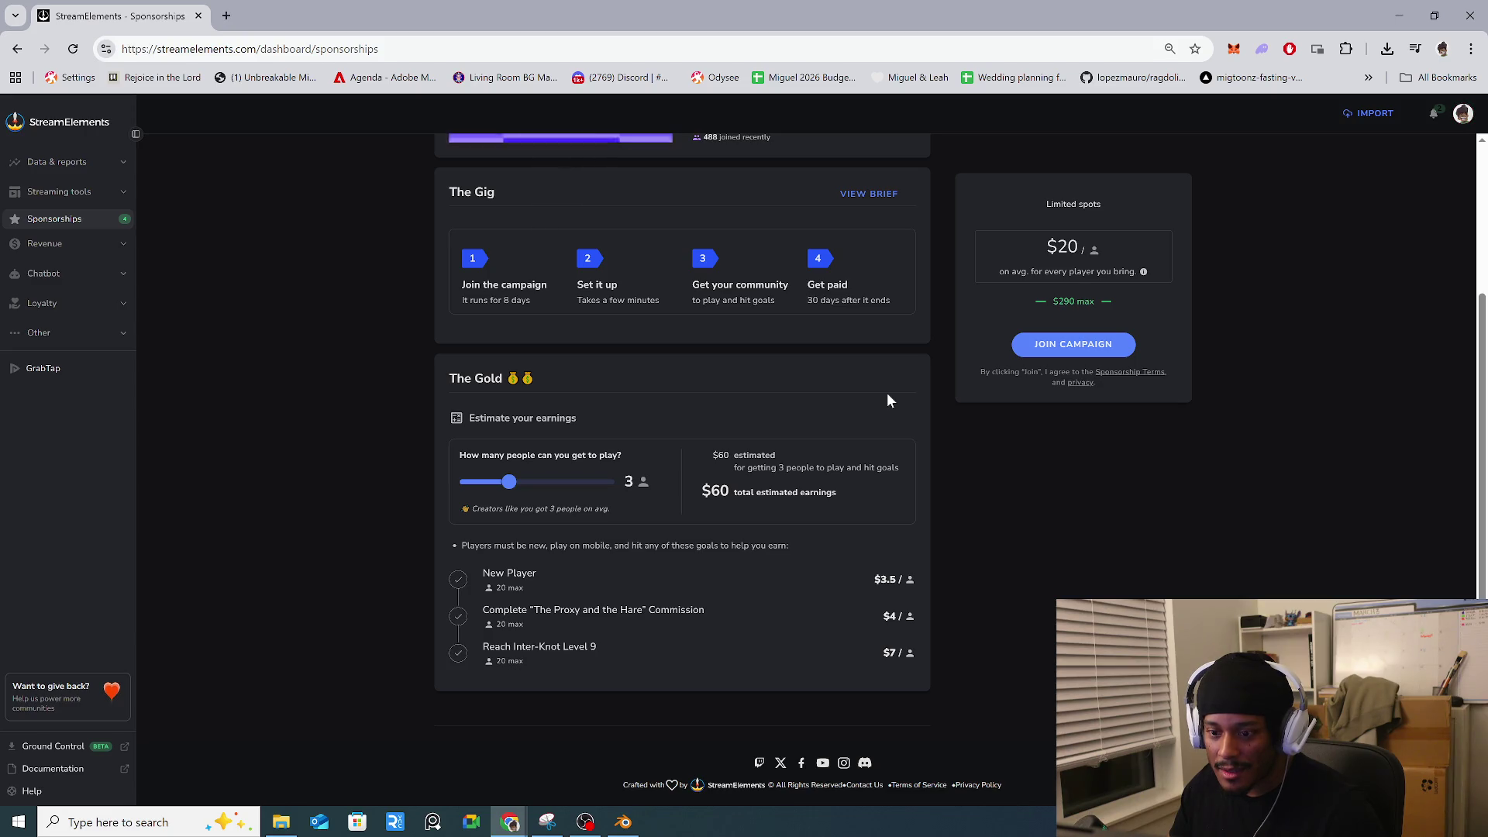
scroll(888, 395, "up", 3)
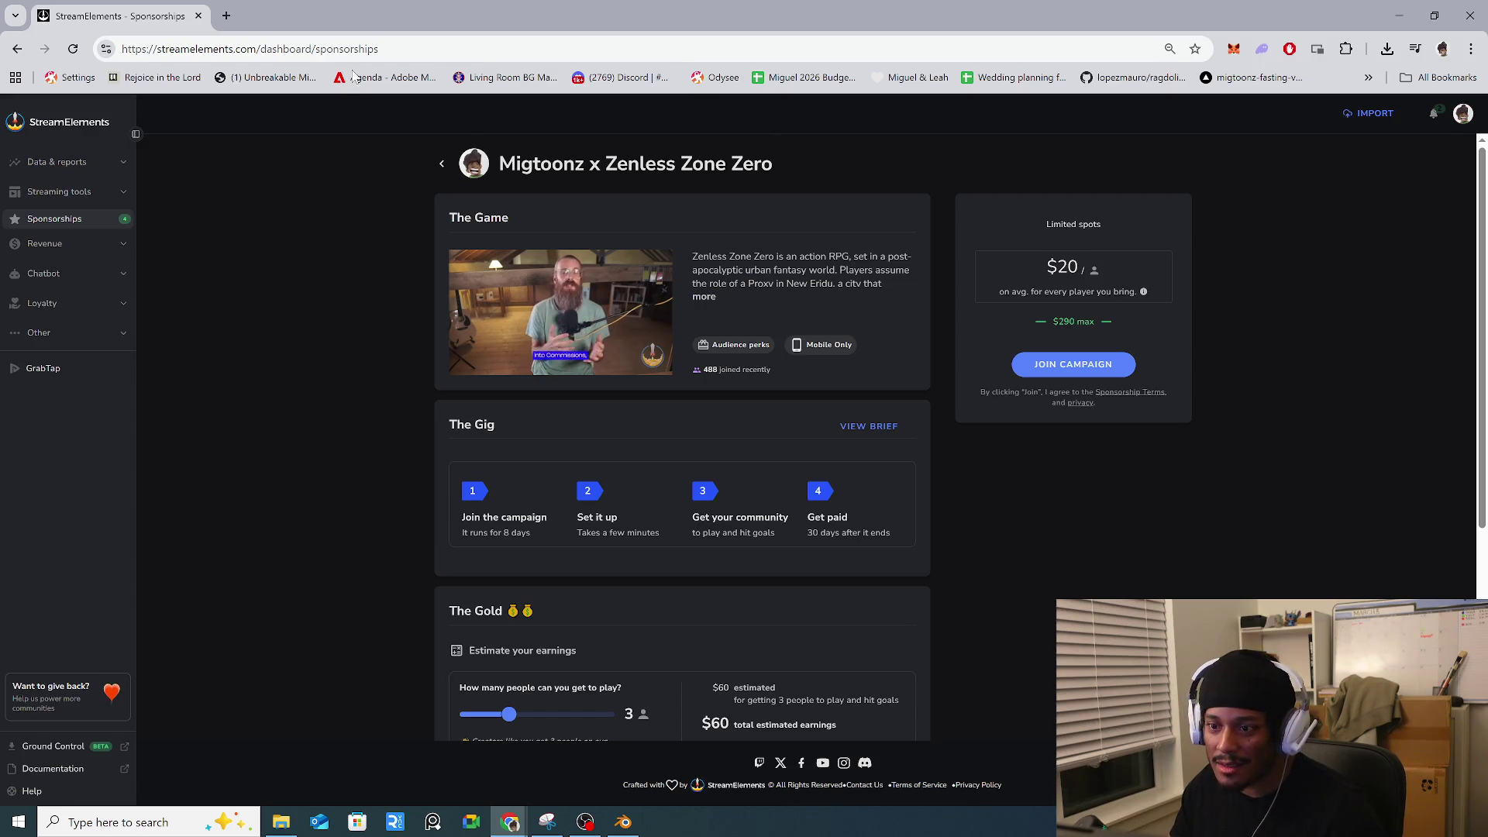
key("alt+Tab")
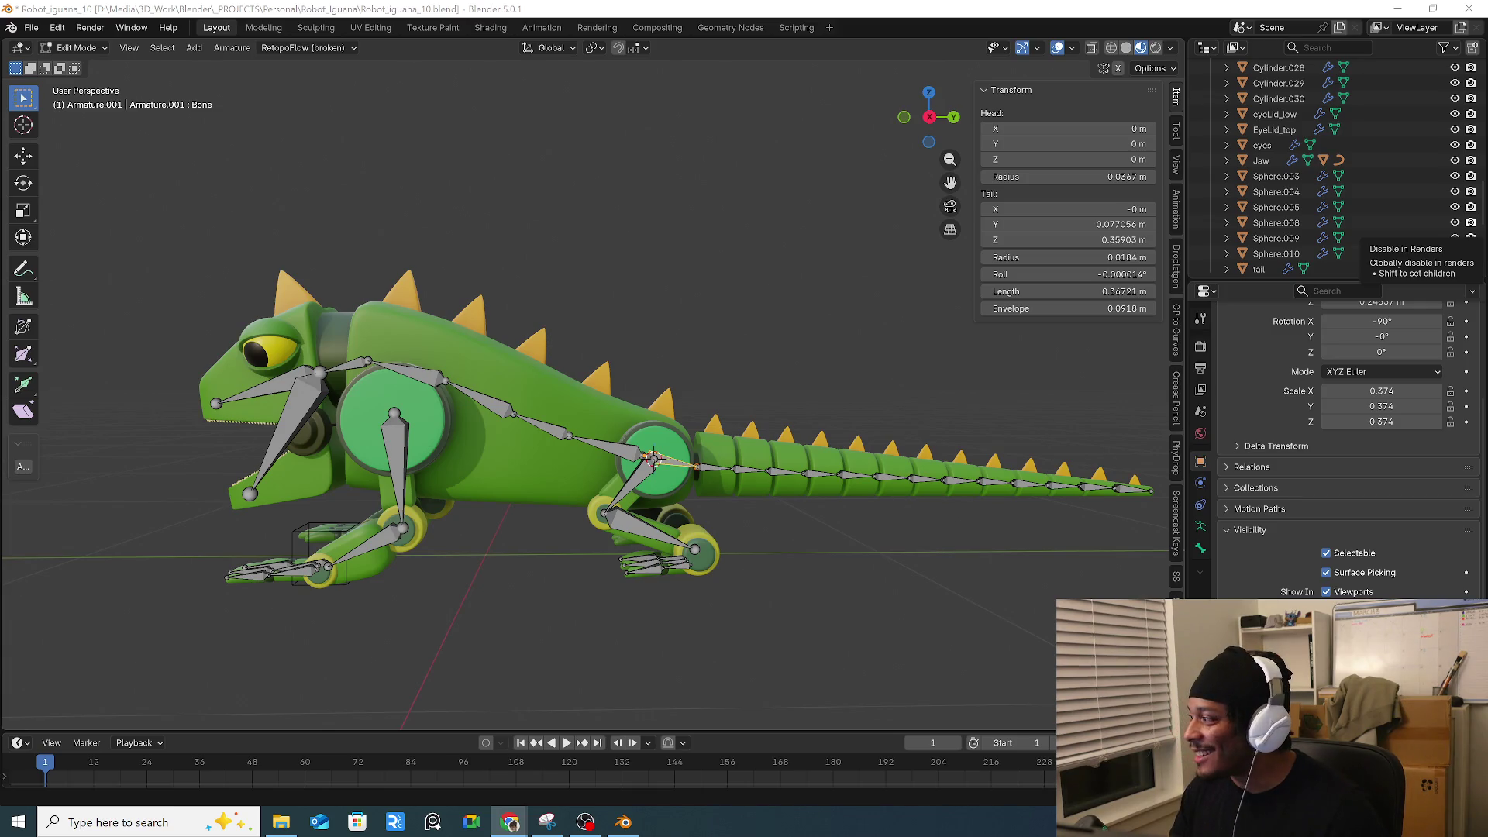
Orbit to view the iguana rig from above, then bring up OBS's add-source menu.
mouse_move(658, 418)
middle_mouse_down()
mouse_move(653, 450)
mouse_move(601, 454)
mouse_move(968, 458)
mouse_move(682, 469)
middle_mouse_up()
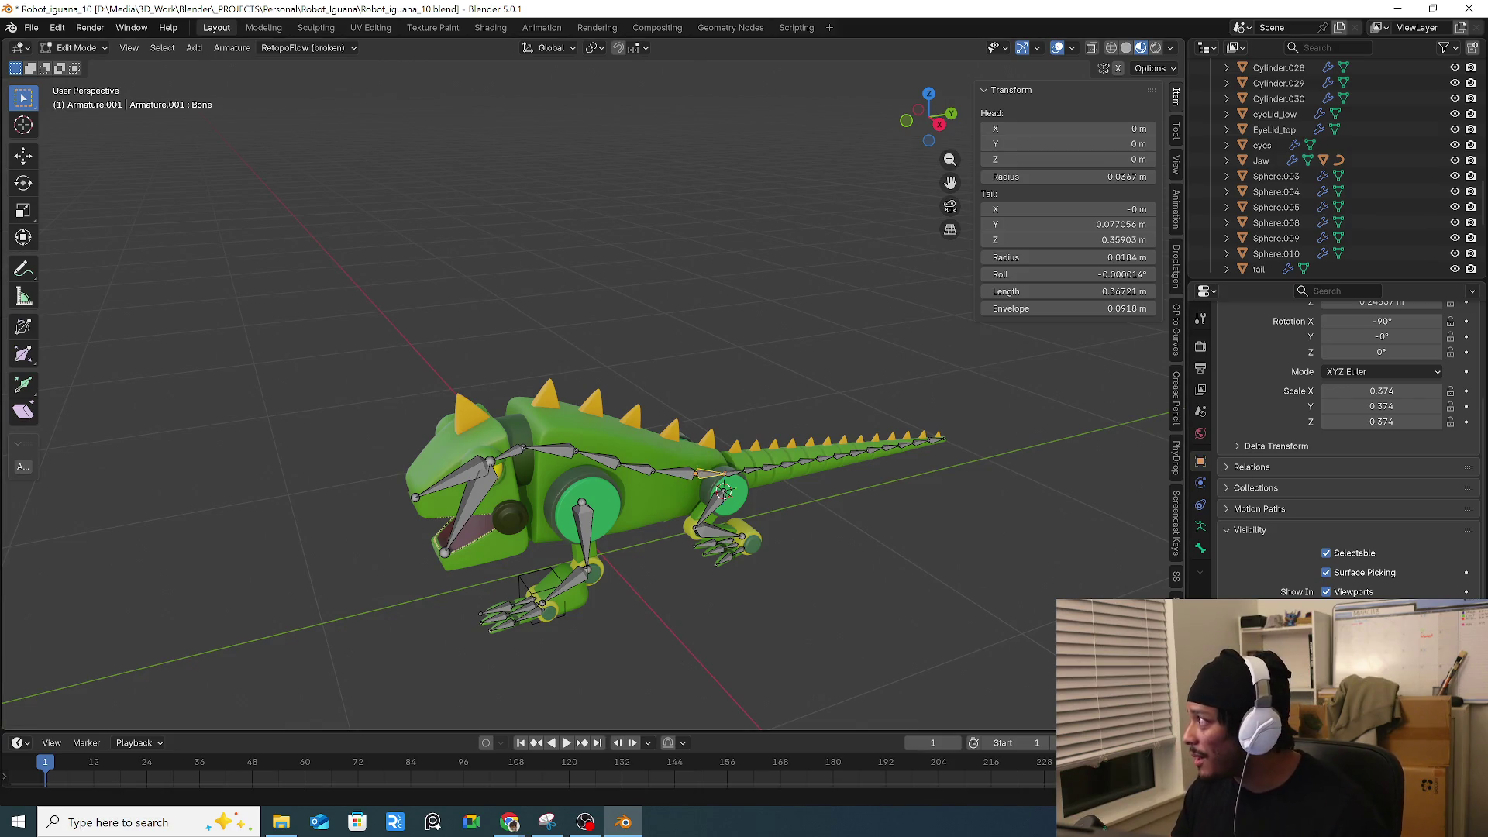
key("alt+Tab")
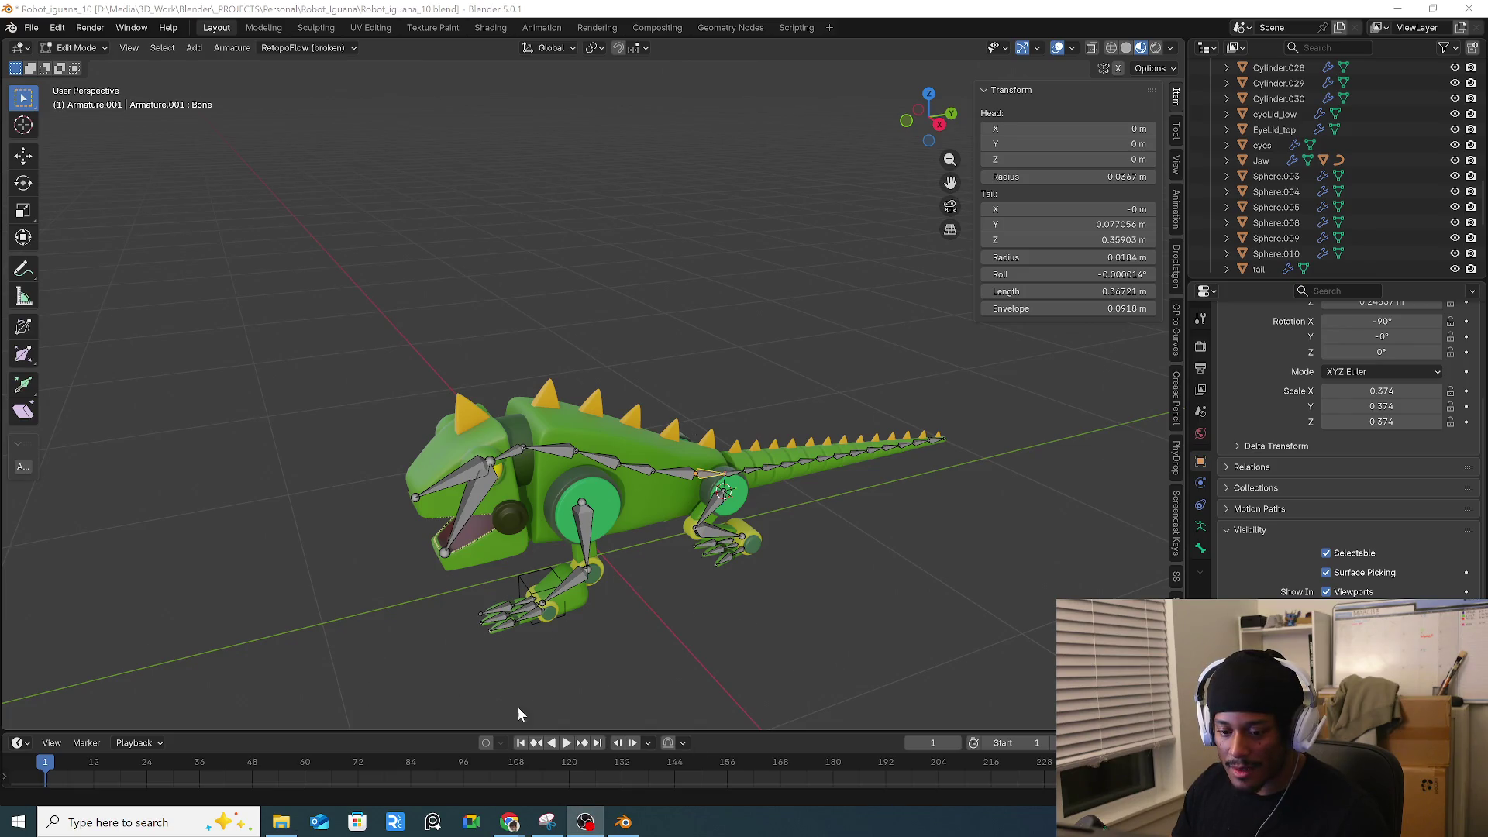
right_click(454, 747)
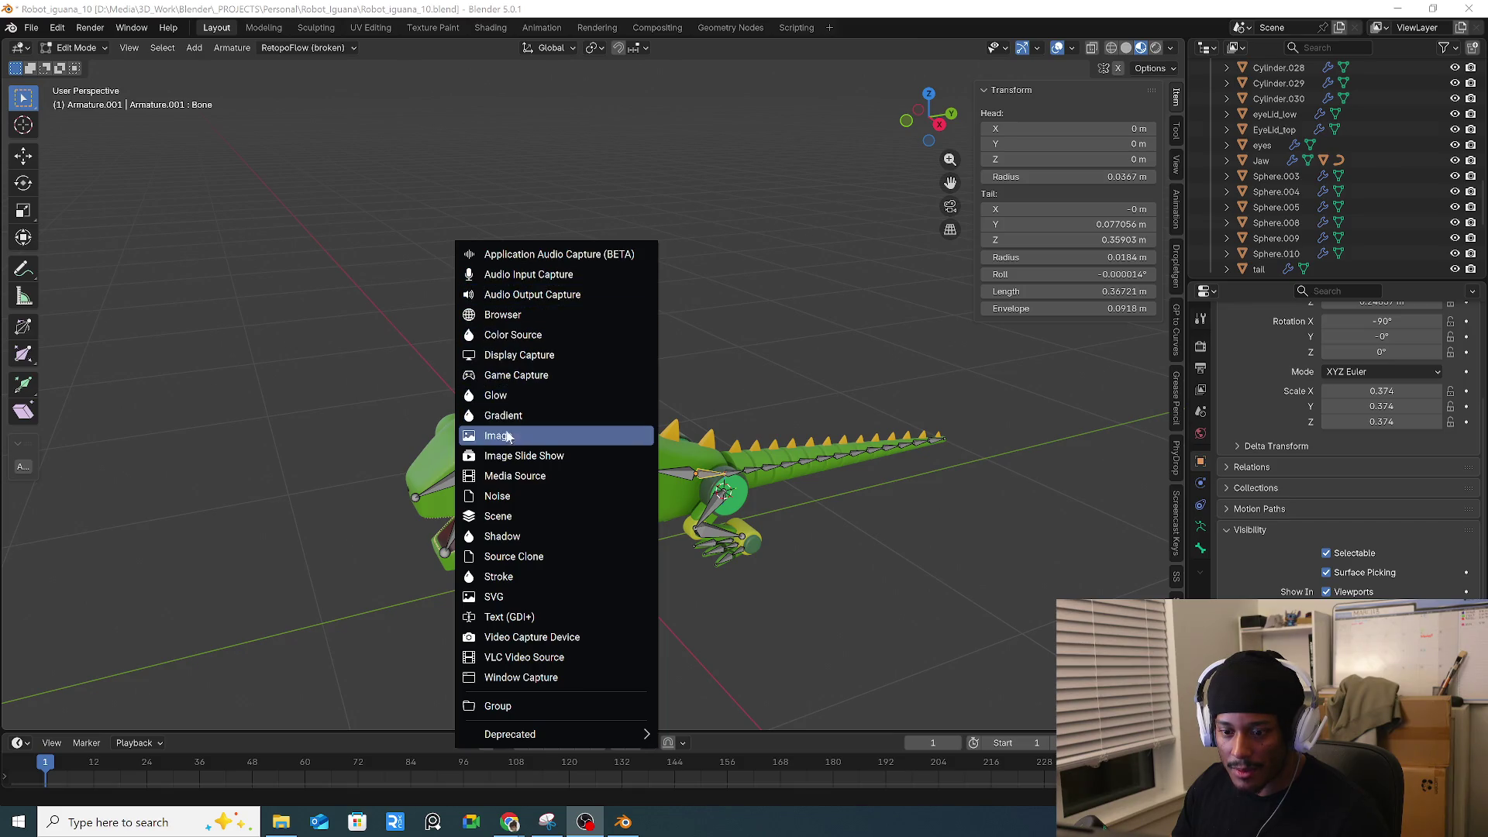
Add an Image source for the robot overlay in OBS, then orbit around the iguana rig.
left_click(509, 477)
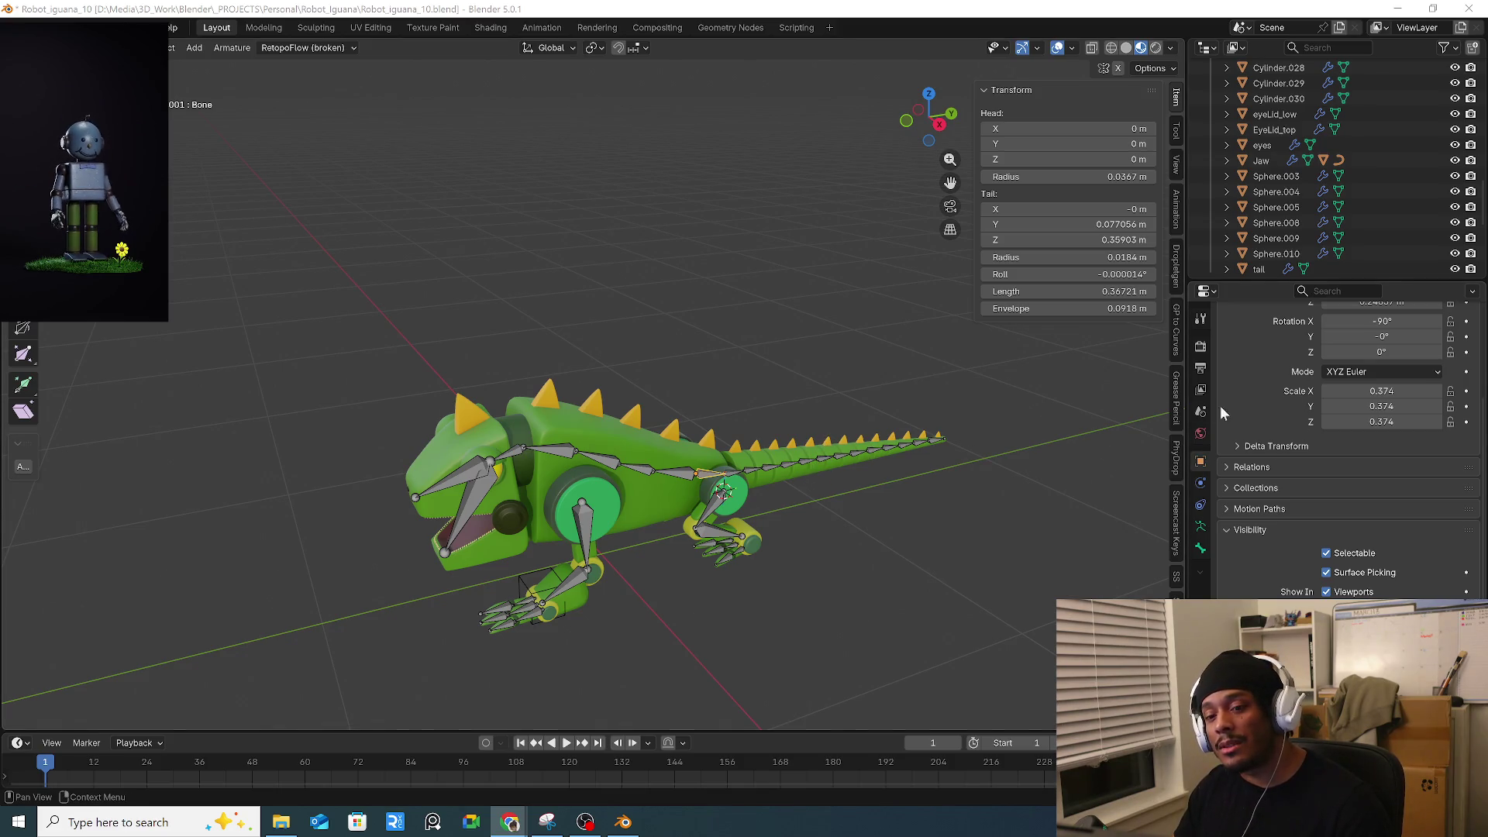
mouse_move(987, 522)
middle_mouse_down()
mouse_move(863, 429)
mouse_move(733, 508)
mouse_move(790, 496)
mouse_move(692, 483)
middle_mouse_up()
Browse the armature's Object Properties tabs and collapse the Relations and Transform panels.
scroll(692, 483, "up", 5)
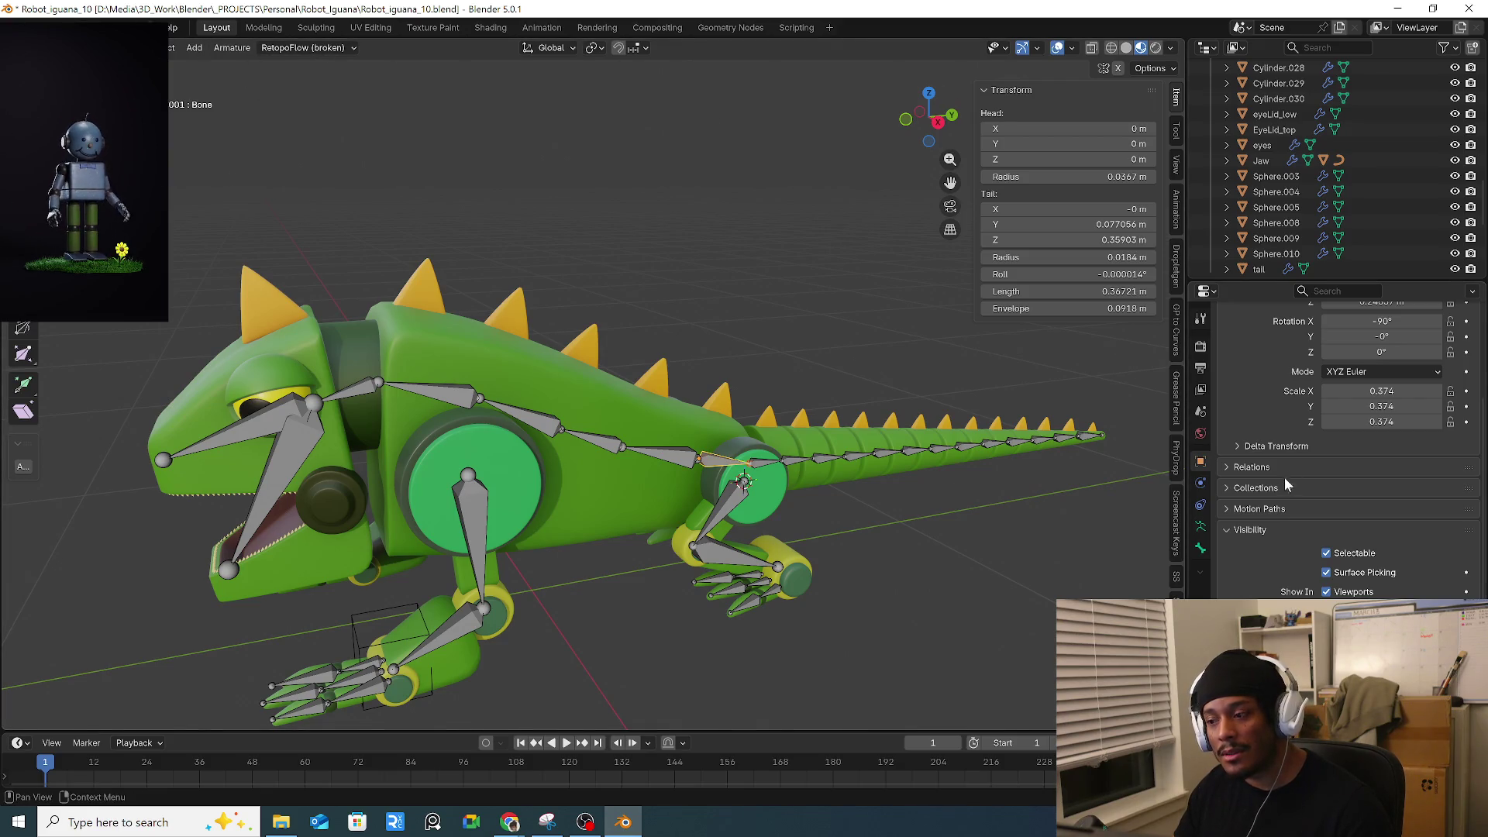
left_click(1200, 483)
left_click(1200, 505)
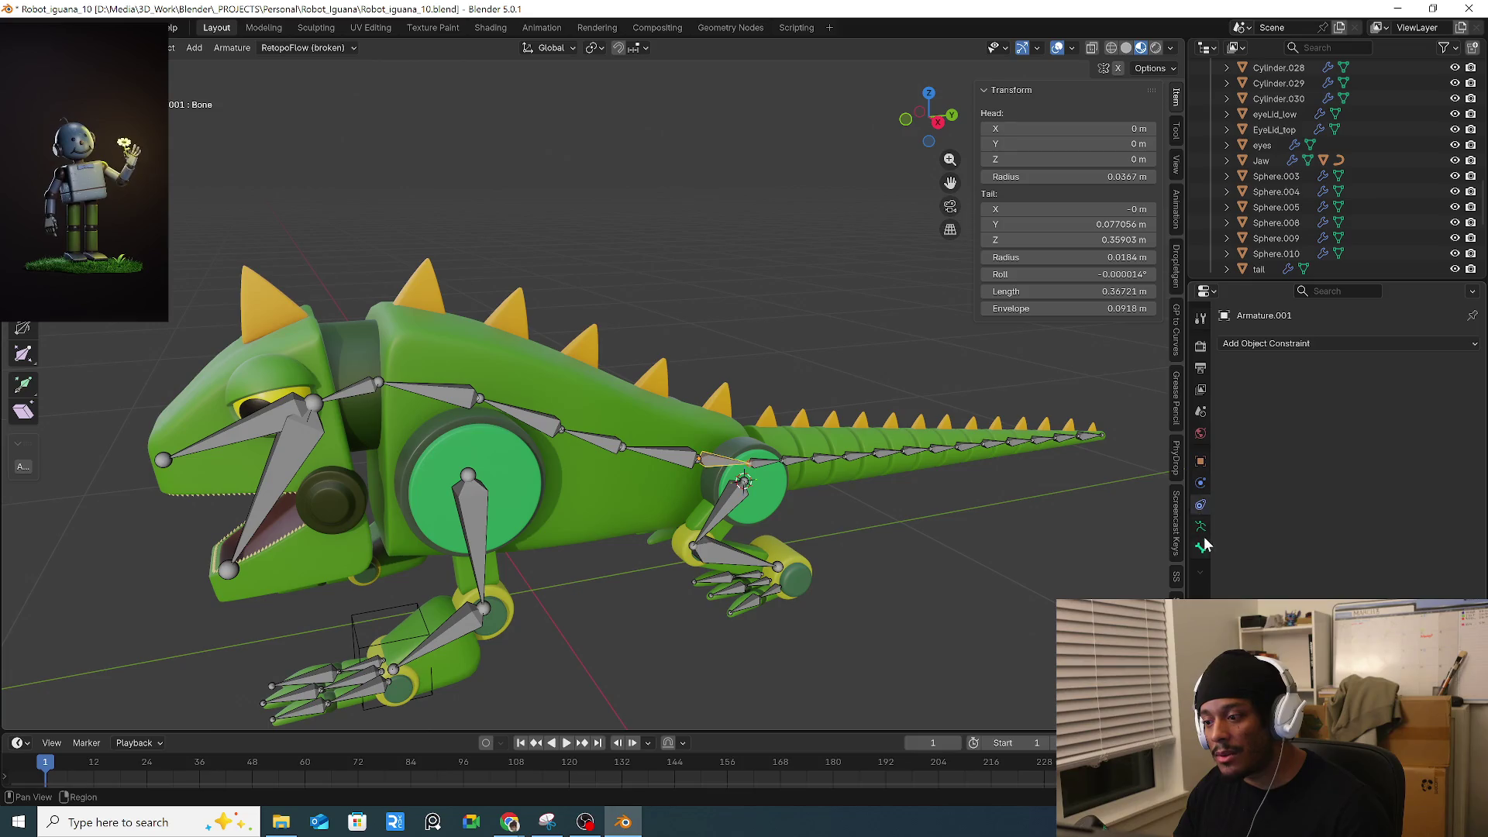
left_click(1200, 461)
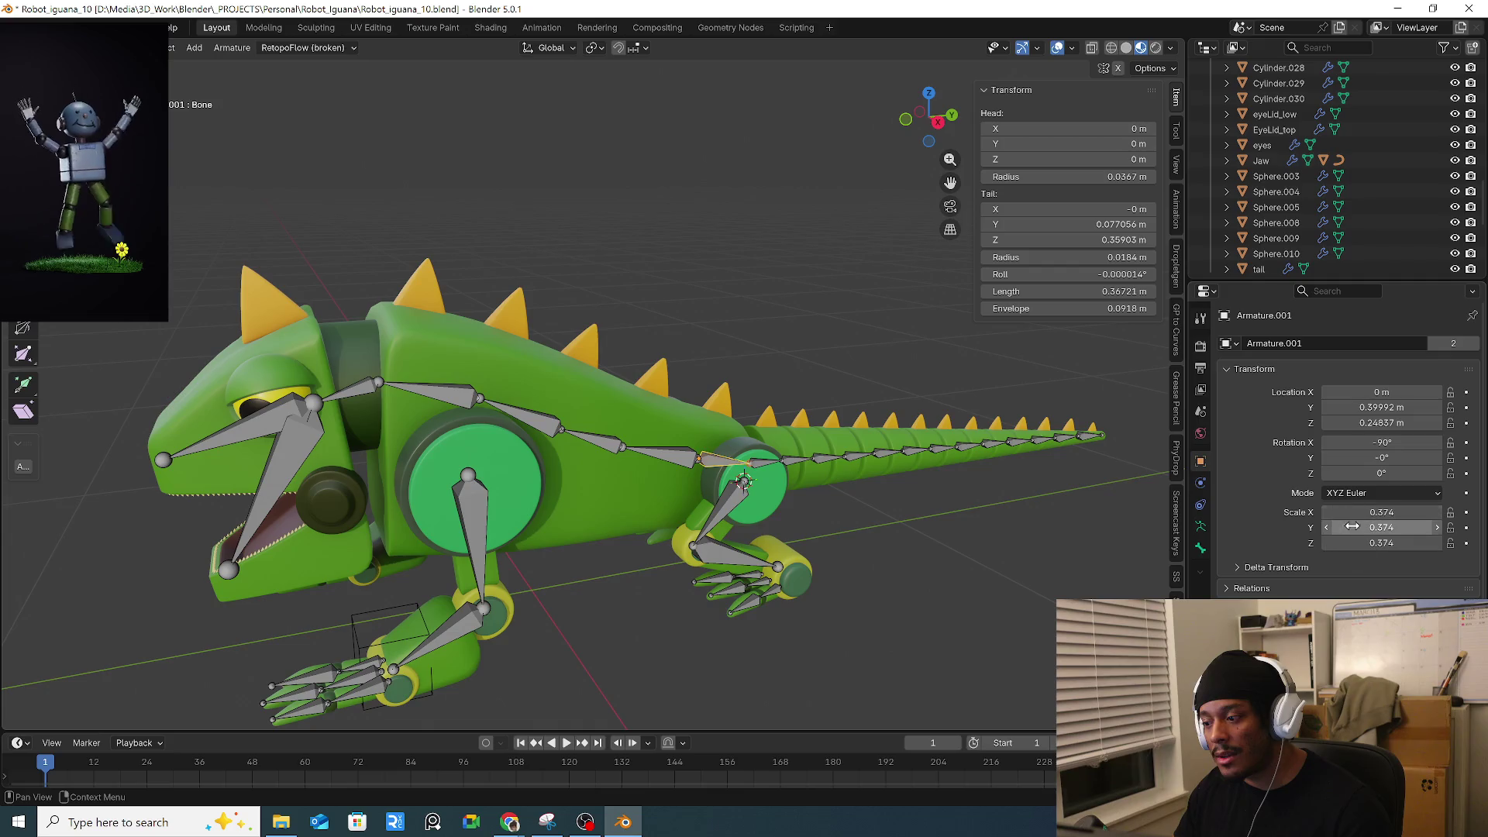
left_click(1266, 588)
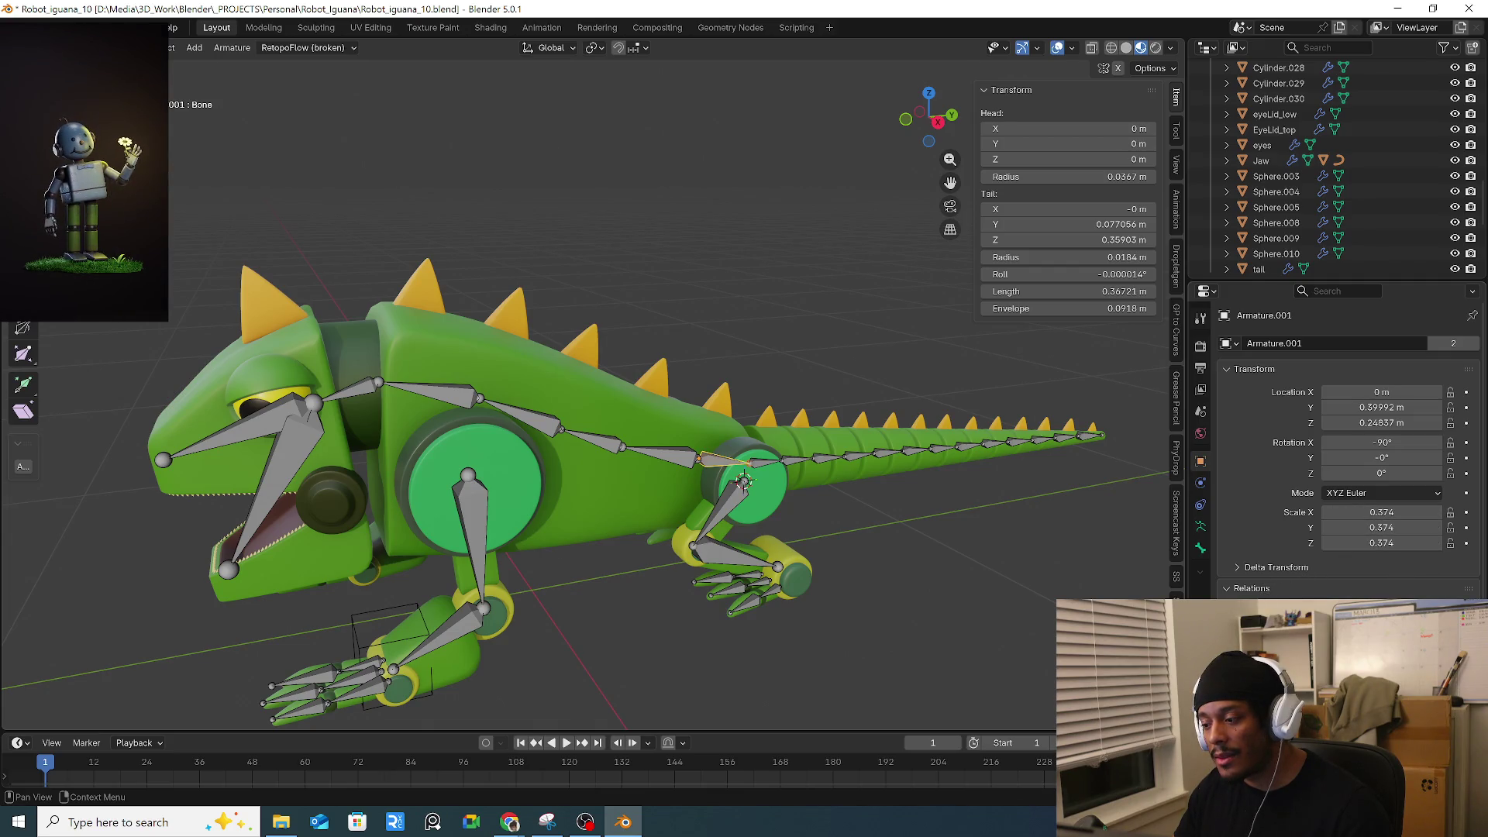
left_click(1231, 587)
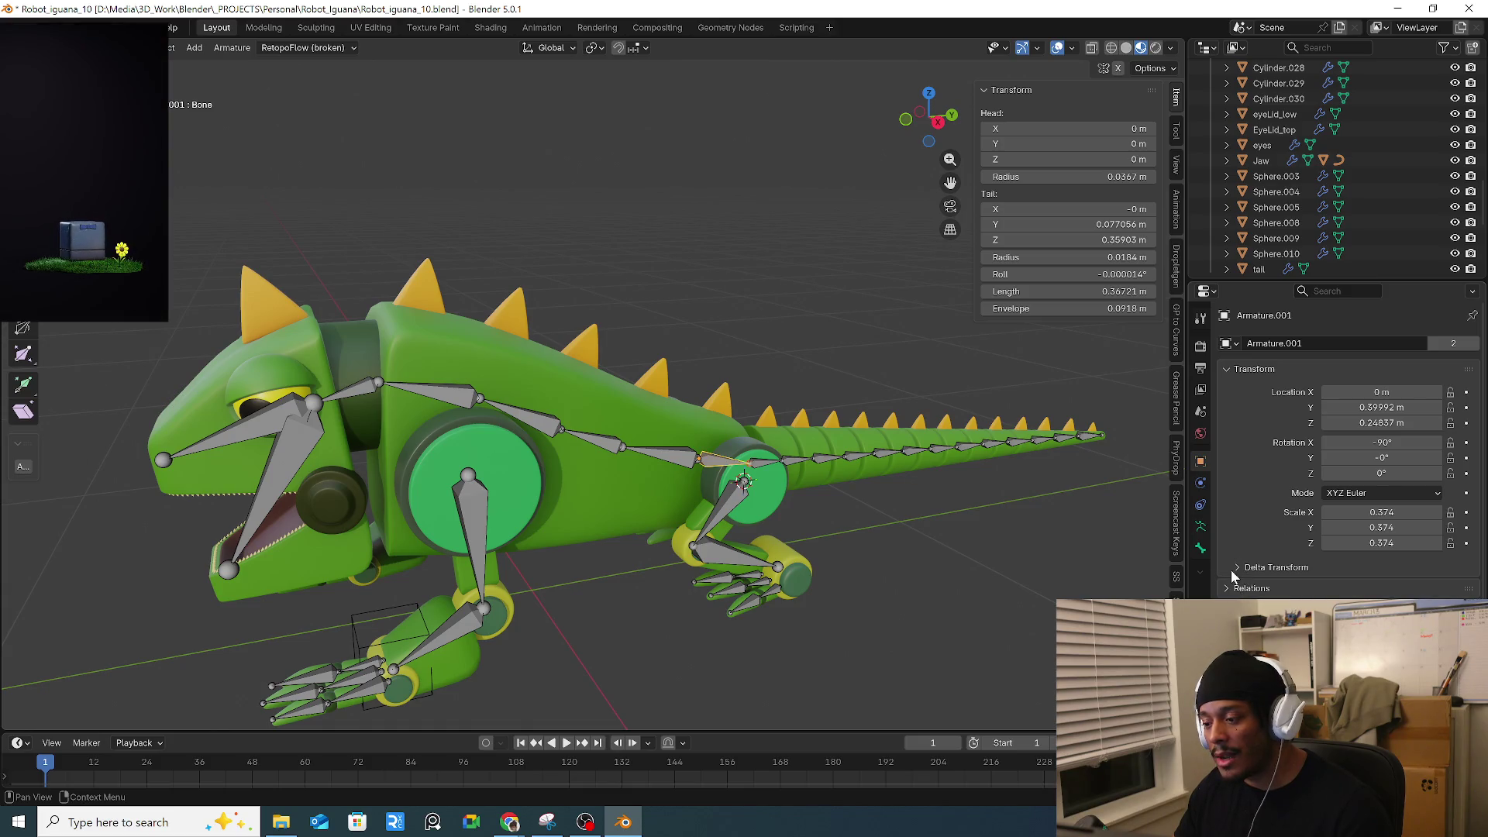
left_click(1229, 372)
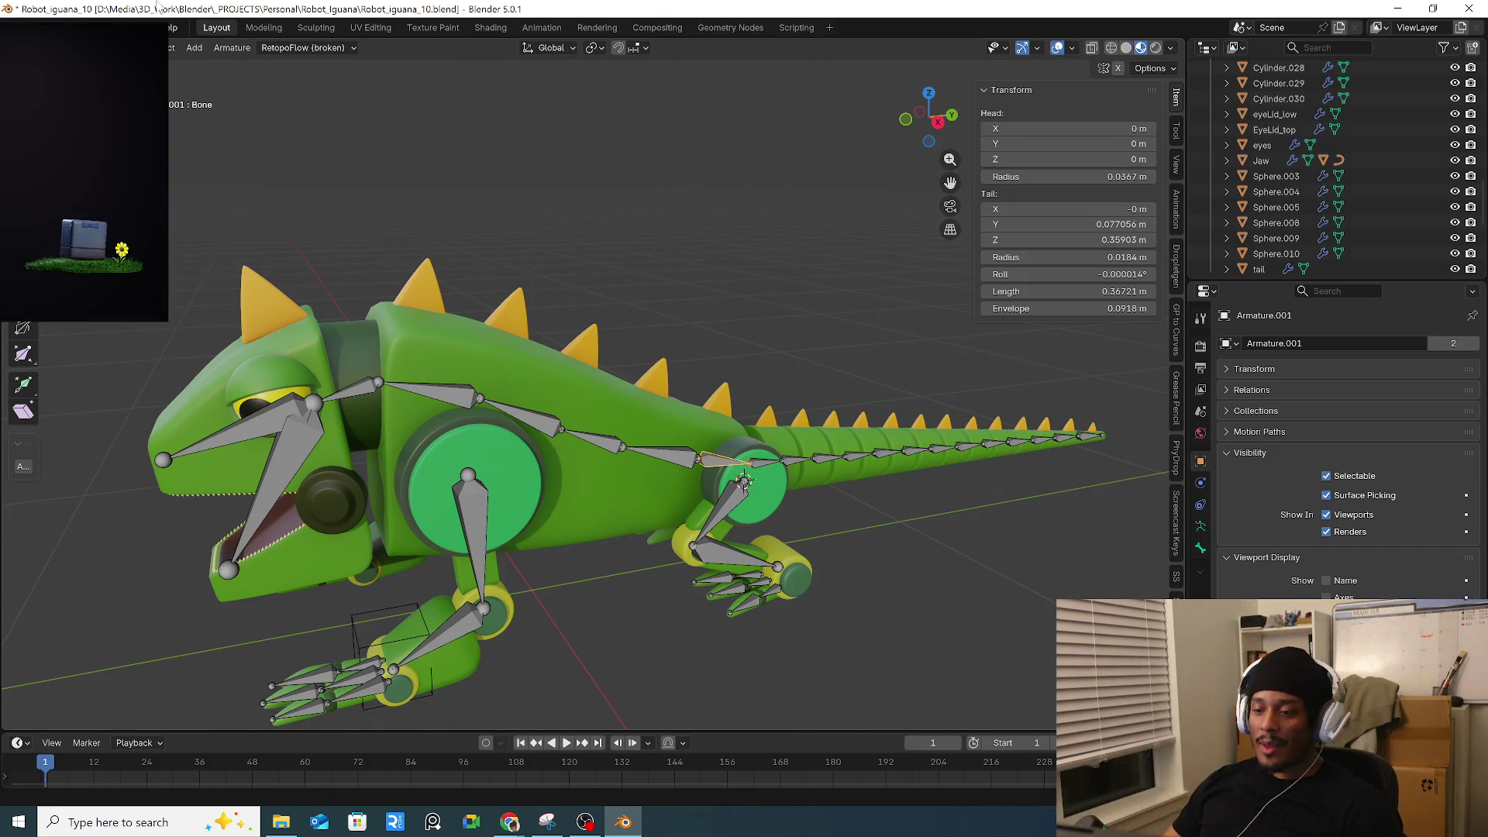
scroll(395, 397, "down", 3)
Save the iguana rig as Robot_iguana_11 with File > Save Incremental.
mouse_move(396, 397)
middle_mouse_down()
mouse_move(334, 397)
mouse_move(457, 389)
middle_mouse_up()
left_click(34, 27)
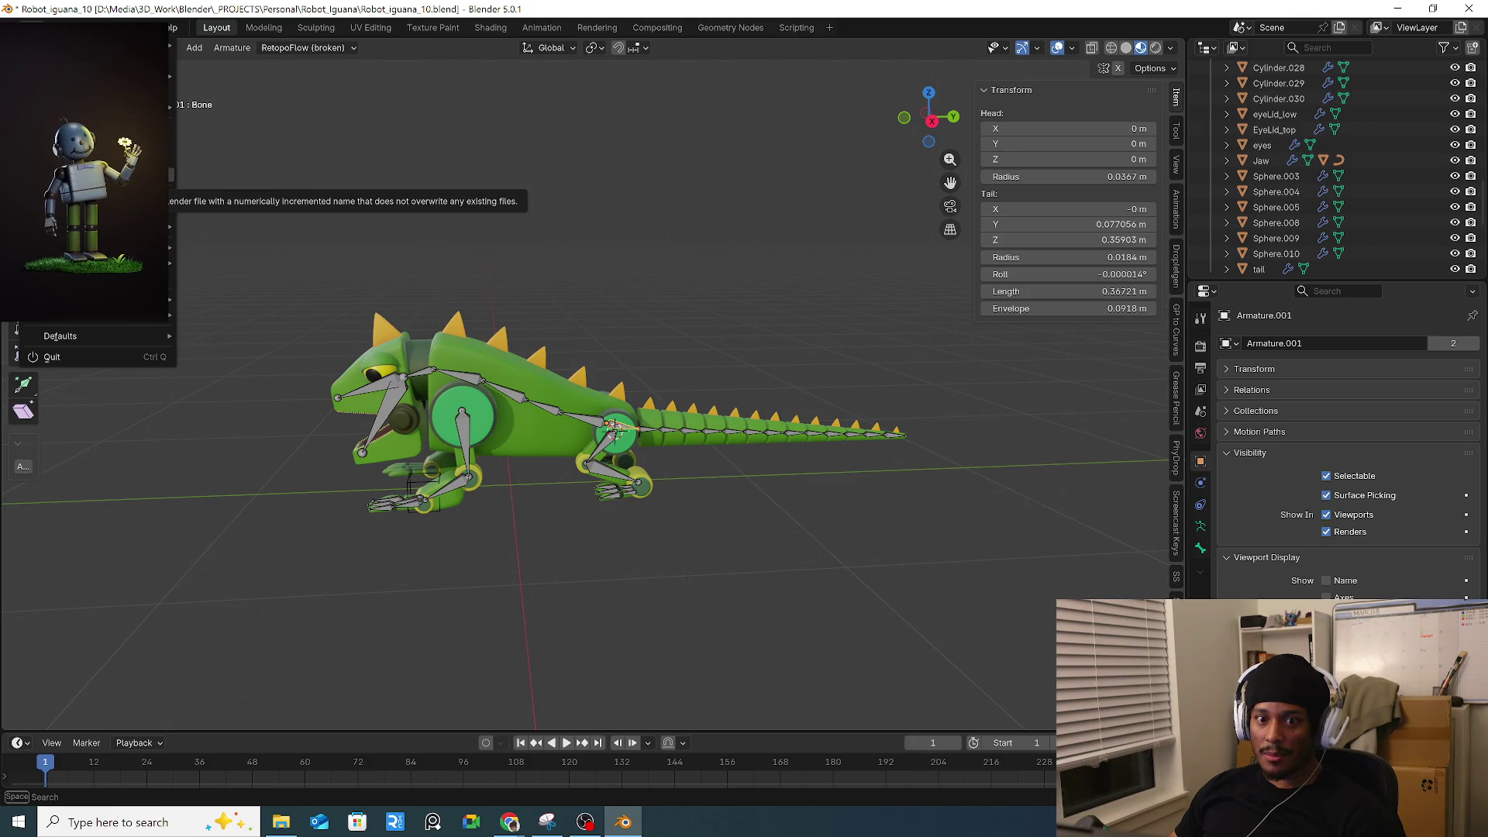
left_click(93, 180)
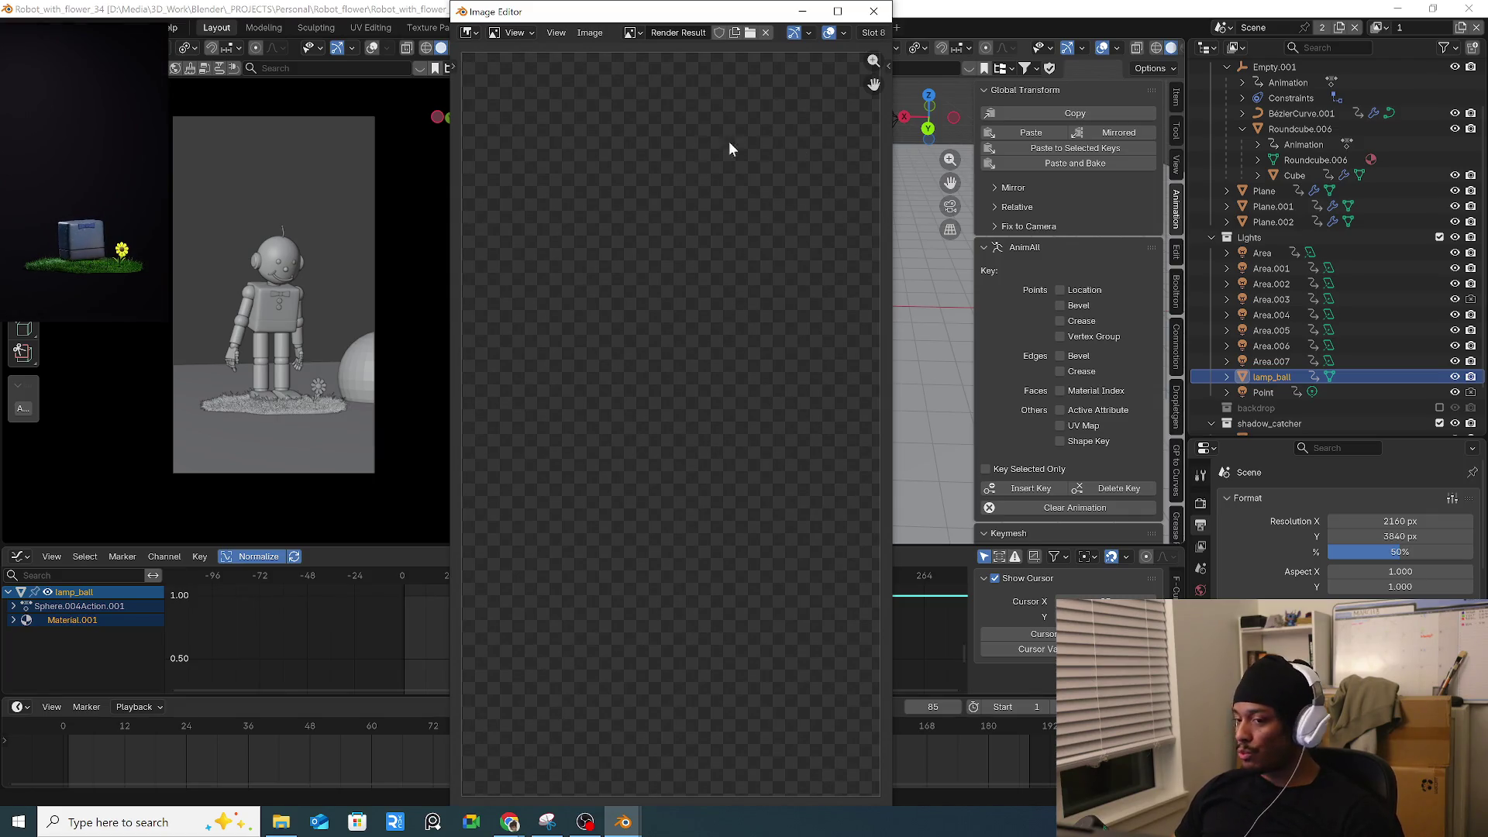
Close the render window and unparent Empty.003 from Body, keeping its transformation.
left_click(873, 11)
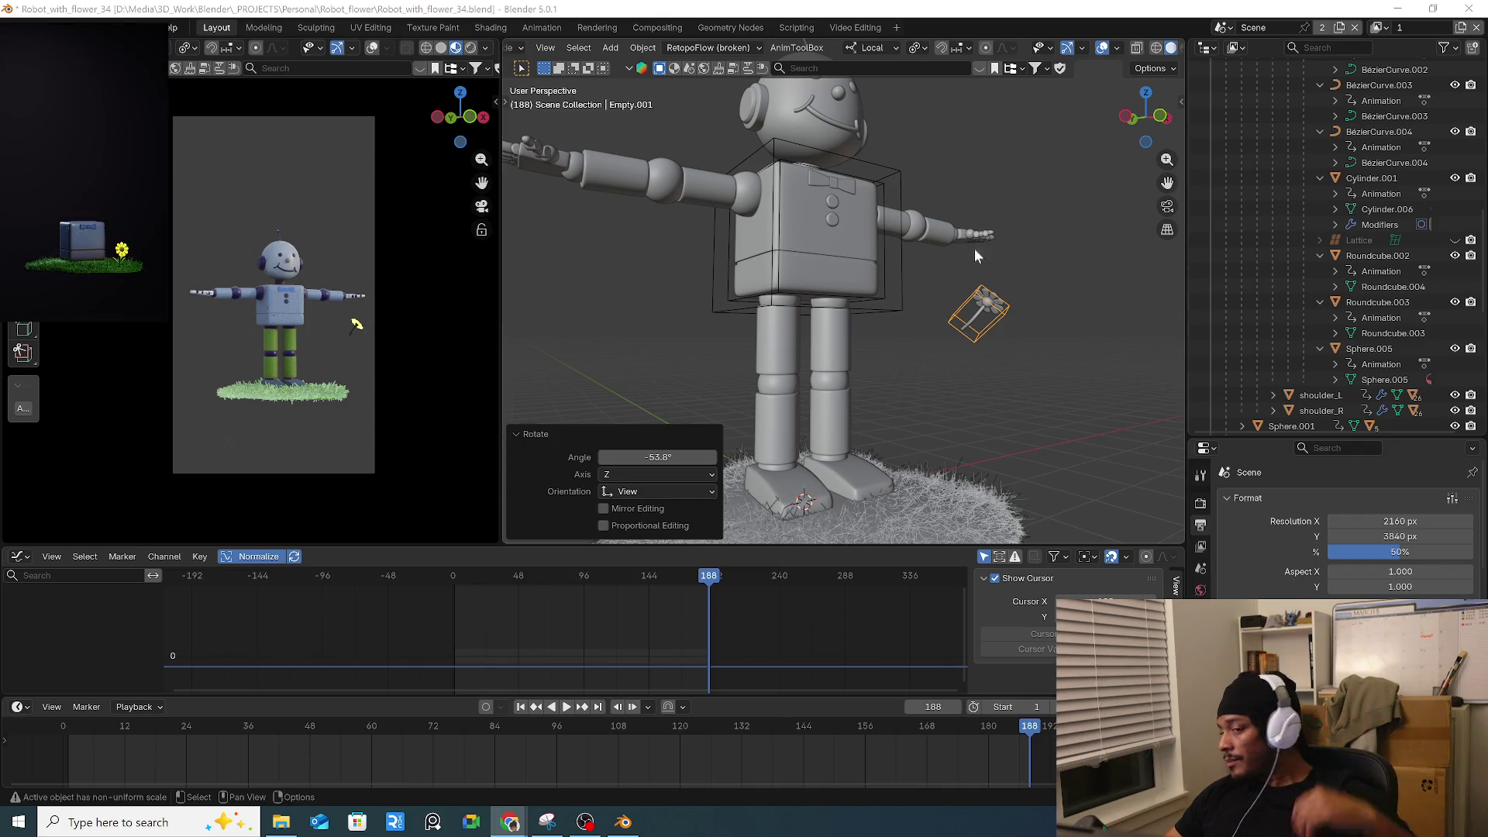
middle_click_drag(767, 310, 707, 297)
scroll(707, 296, "up", 2)
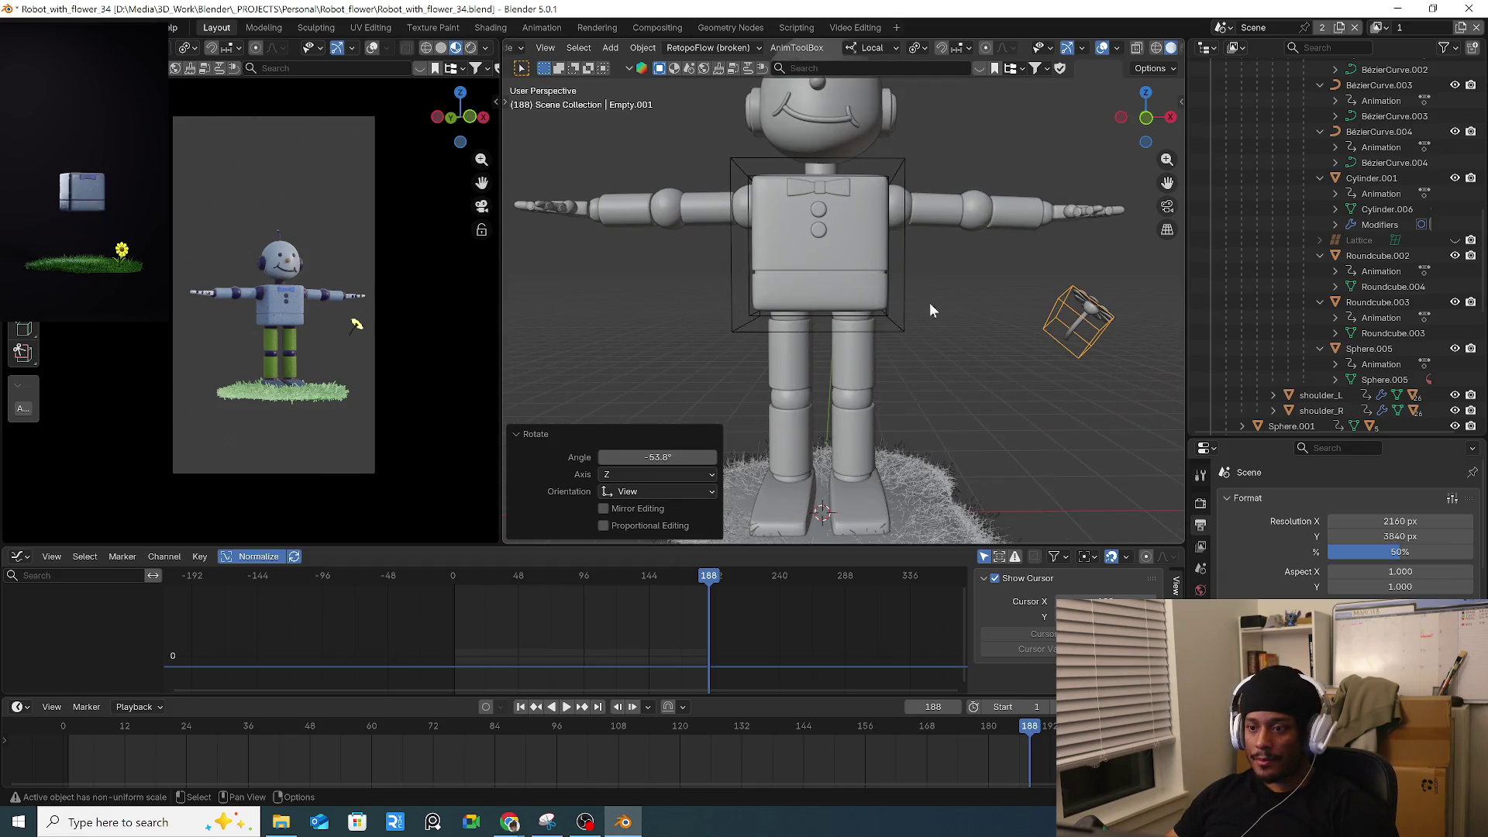
left_click(883, 329)
left_click(883, 321, "shift")
left_click(869, 297)
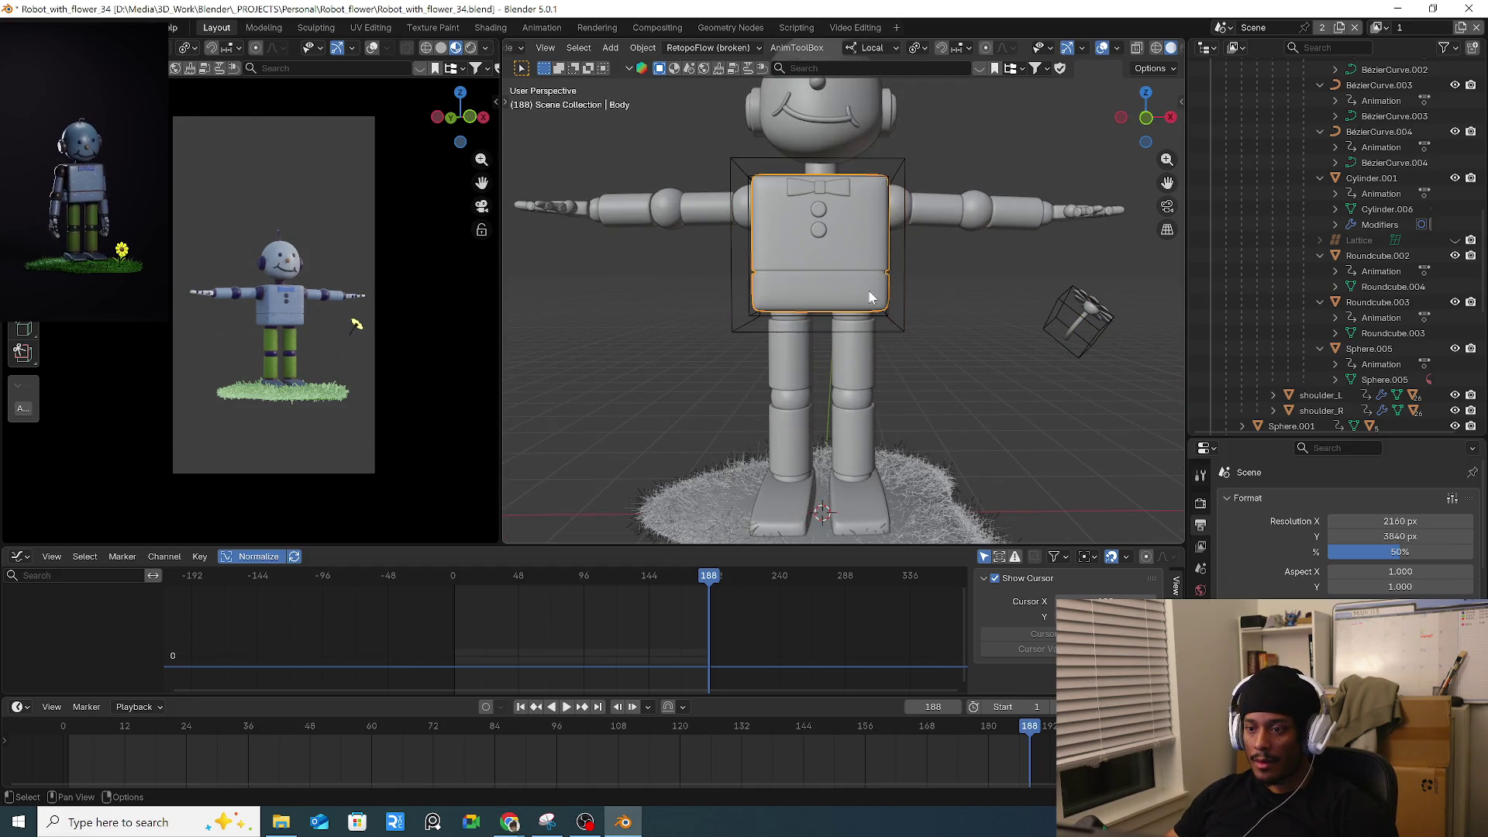
left_click(882, 321, "shift")
key("alt+p")
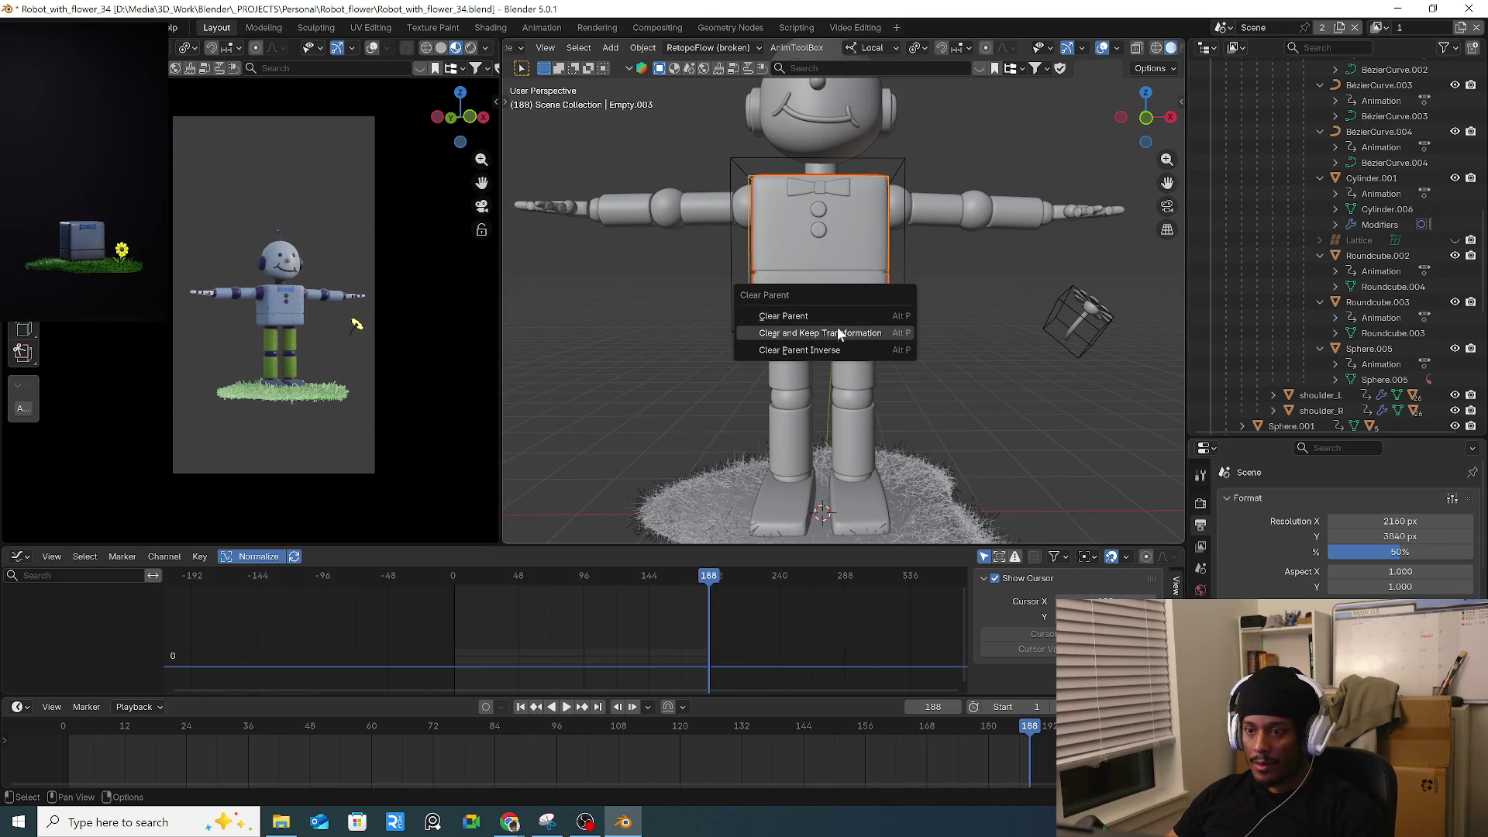
left_click(834, 330)
Unparent Empty.002 with Keep Transformation, then delete both Empty.002 and Empty.003.
left_click(903, 329)
key("alt+p")
left_click(903, 328)
key("Delete")
left_click(885, 324)
key("Delete")
Shrink the camera preview to widen the 3D view and switch to front orthographic view.
scroll(914, 334, "down", 3)
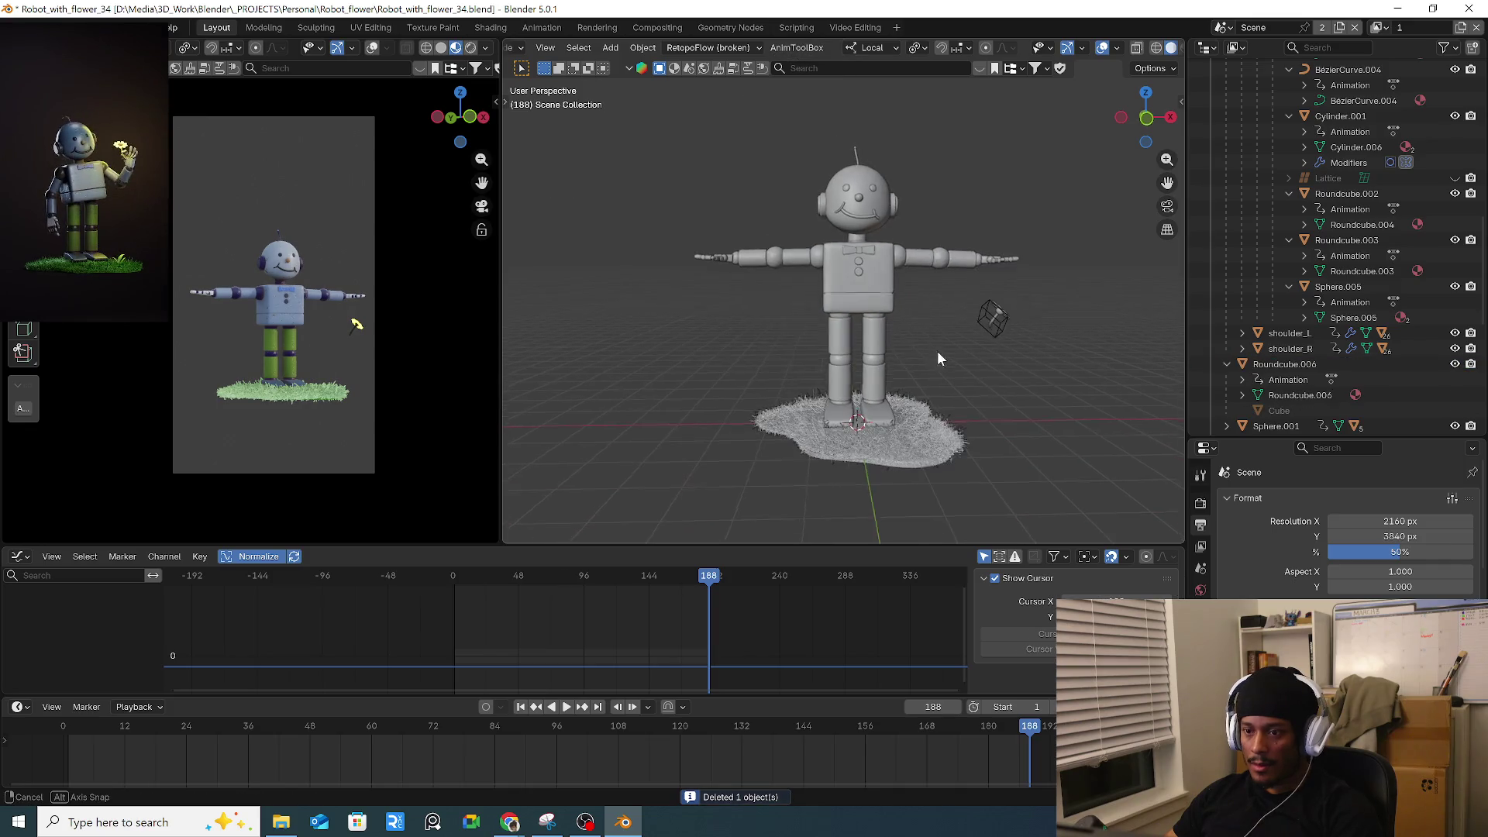
middle_click_drag(942, 362, 872, 328)
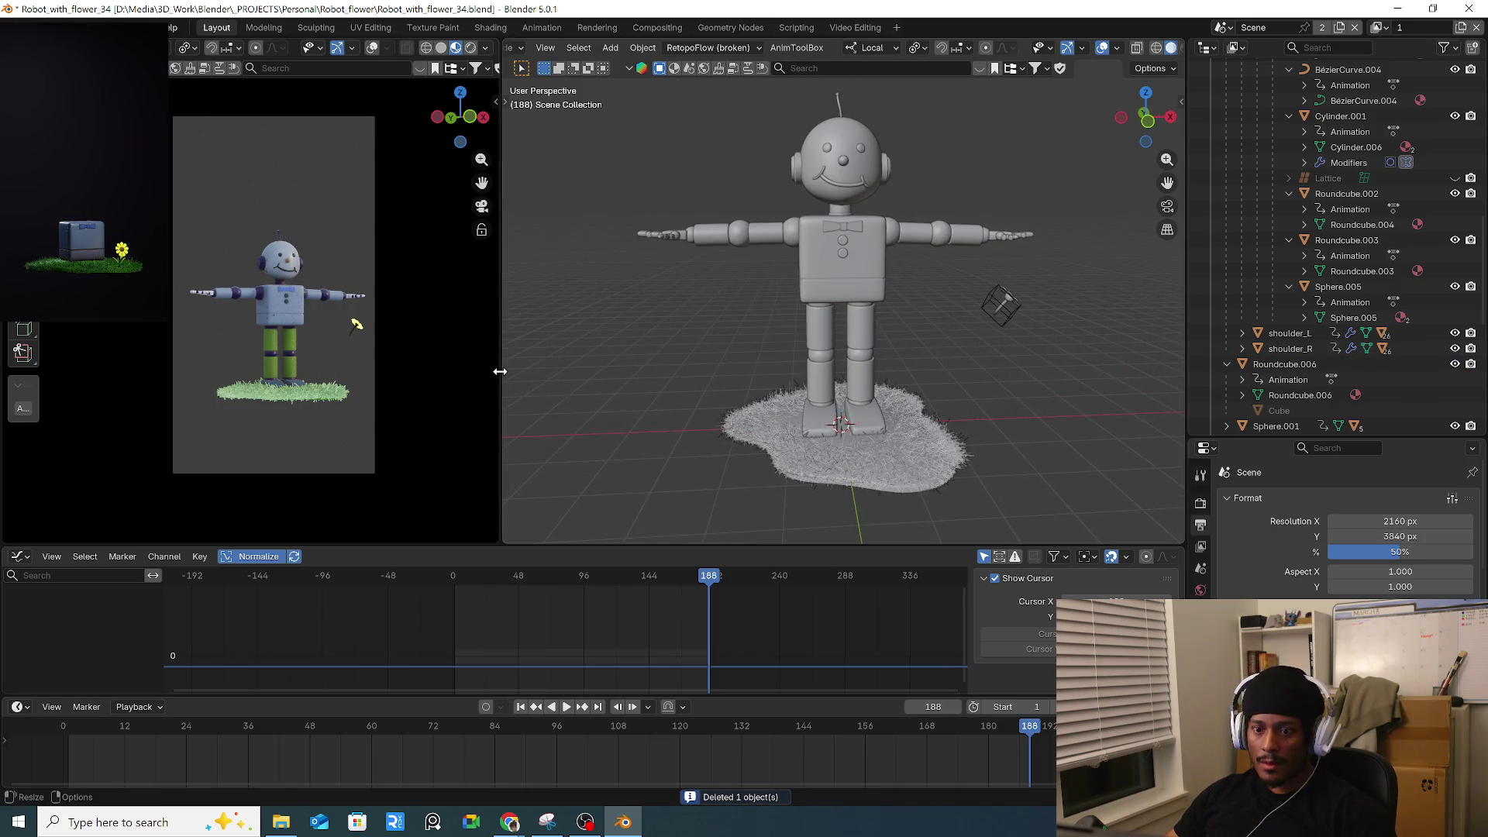
left_click_drag(500, 356, 455, 364)
key("KP_1")
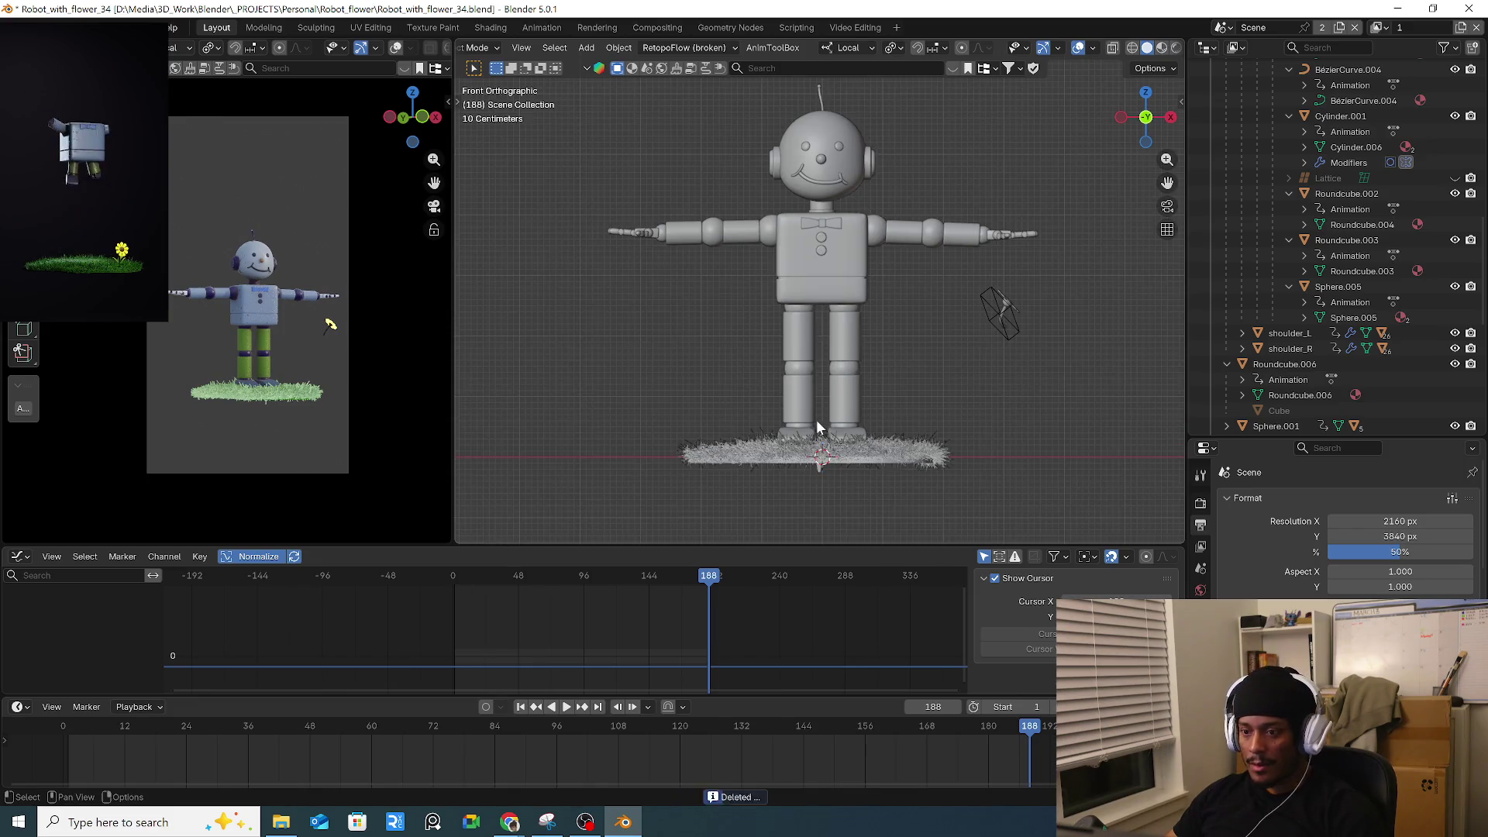
Collapse the Robot collection and exclude the grass collection from the scene.
left_click(818, 442)
scroll(1317, 233, "up", 10)
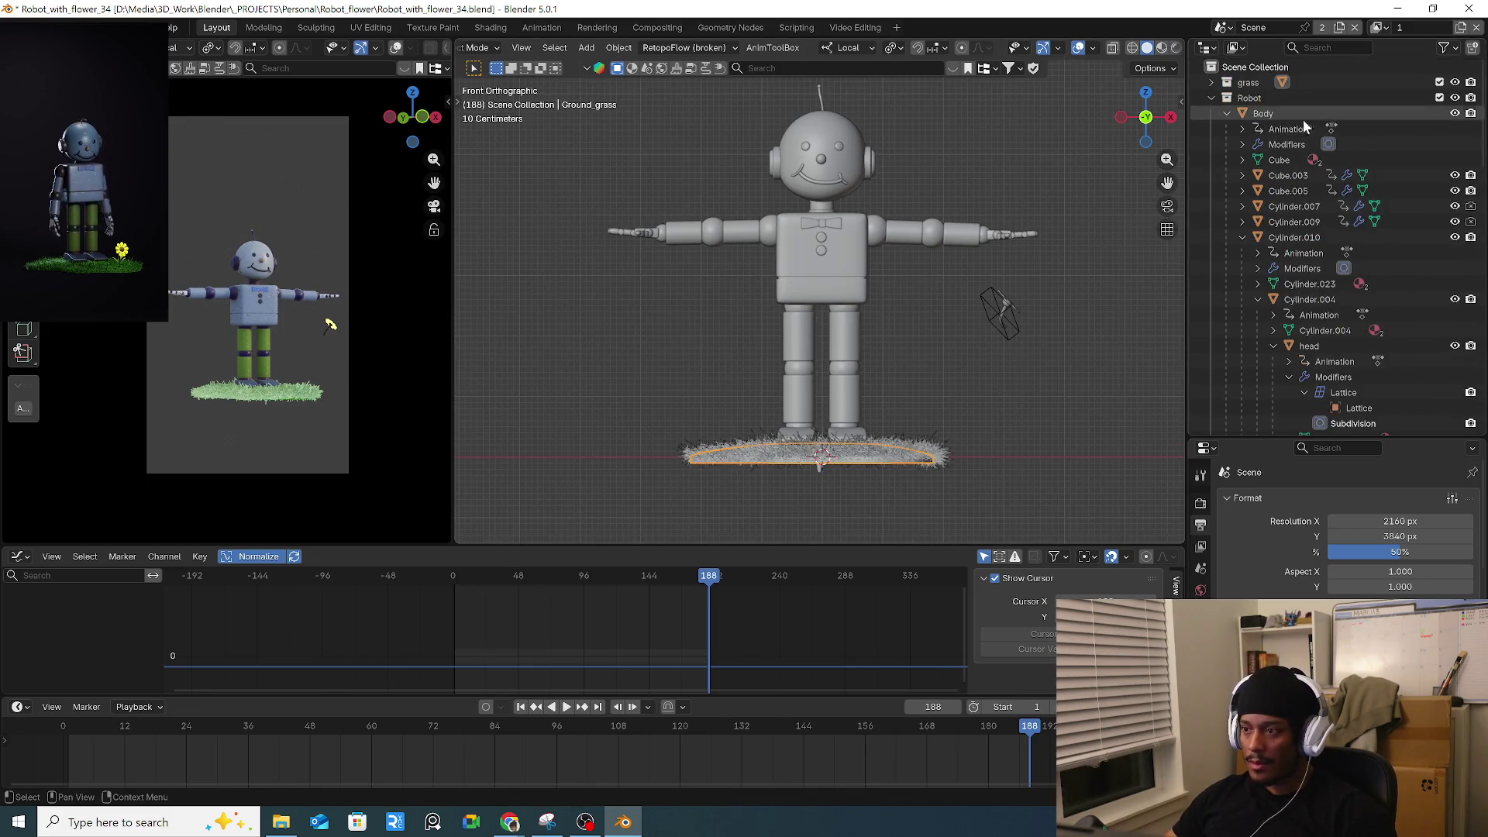
left_click(1211, 97)
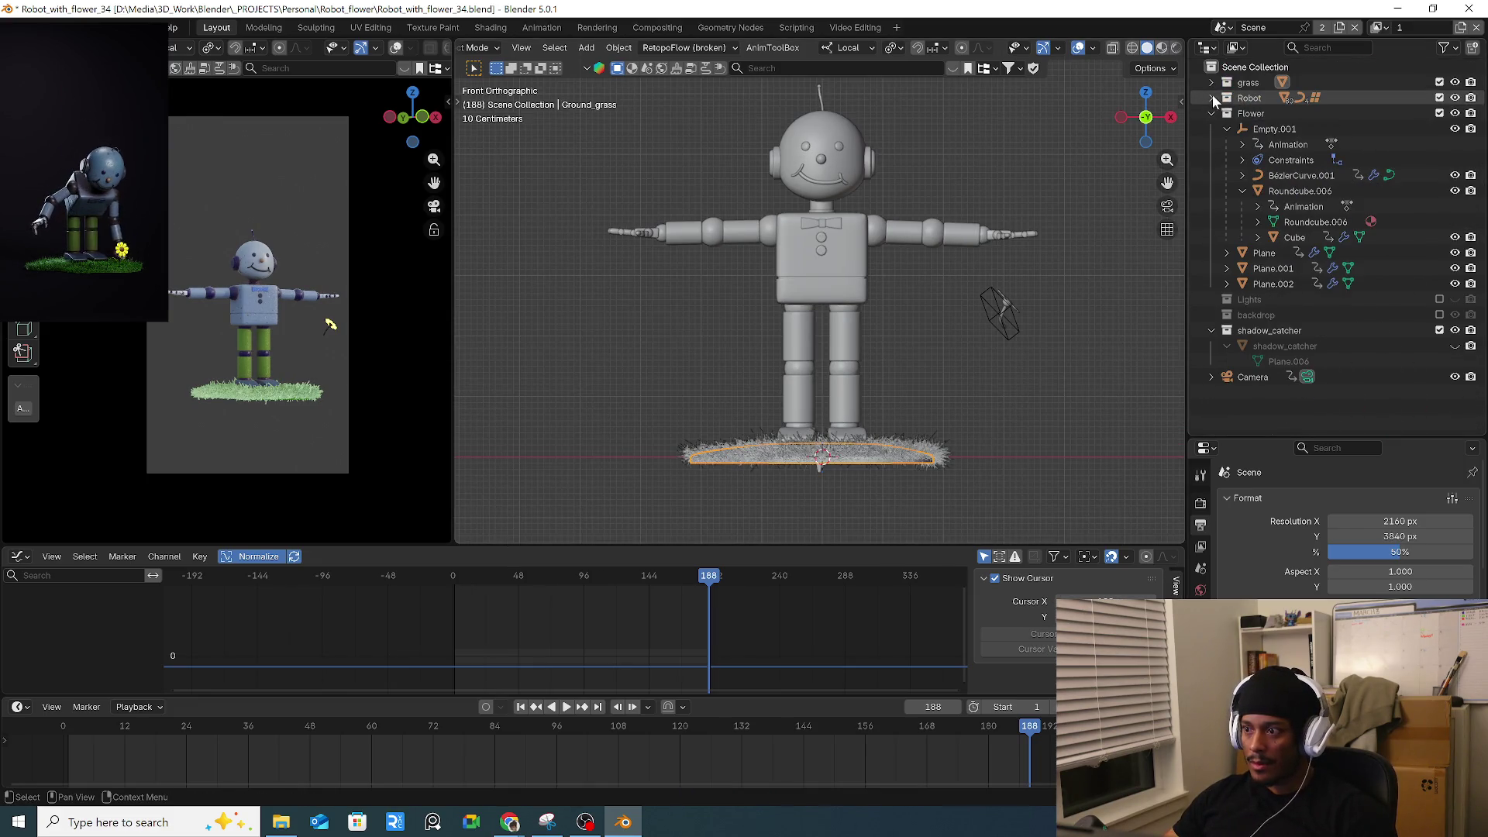
left_click(1439, 82)
scroll(829, 465, "up", 6)
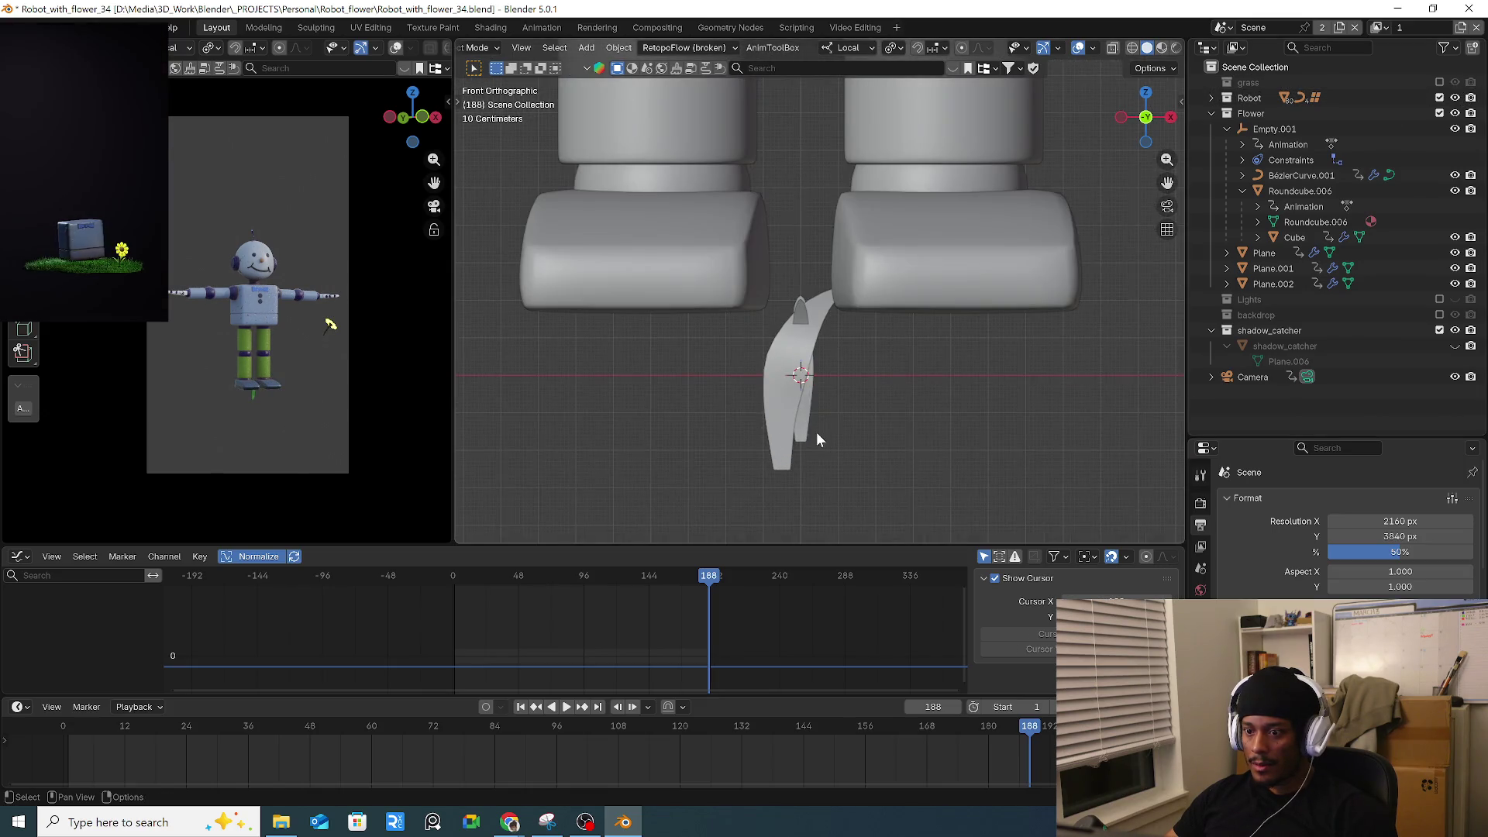
scroll(816, 436, "down", 5)
scroll(812, 426, "up", 5)
Hide the flower's plane objects and exclude the Flower collection from the scene.
left_click(805, 422)
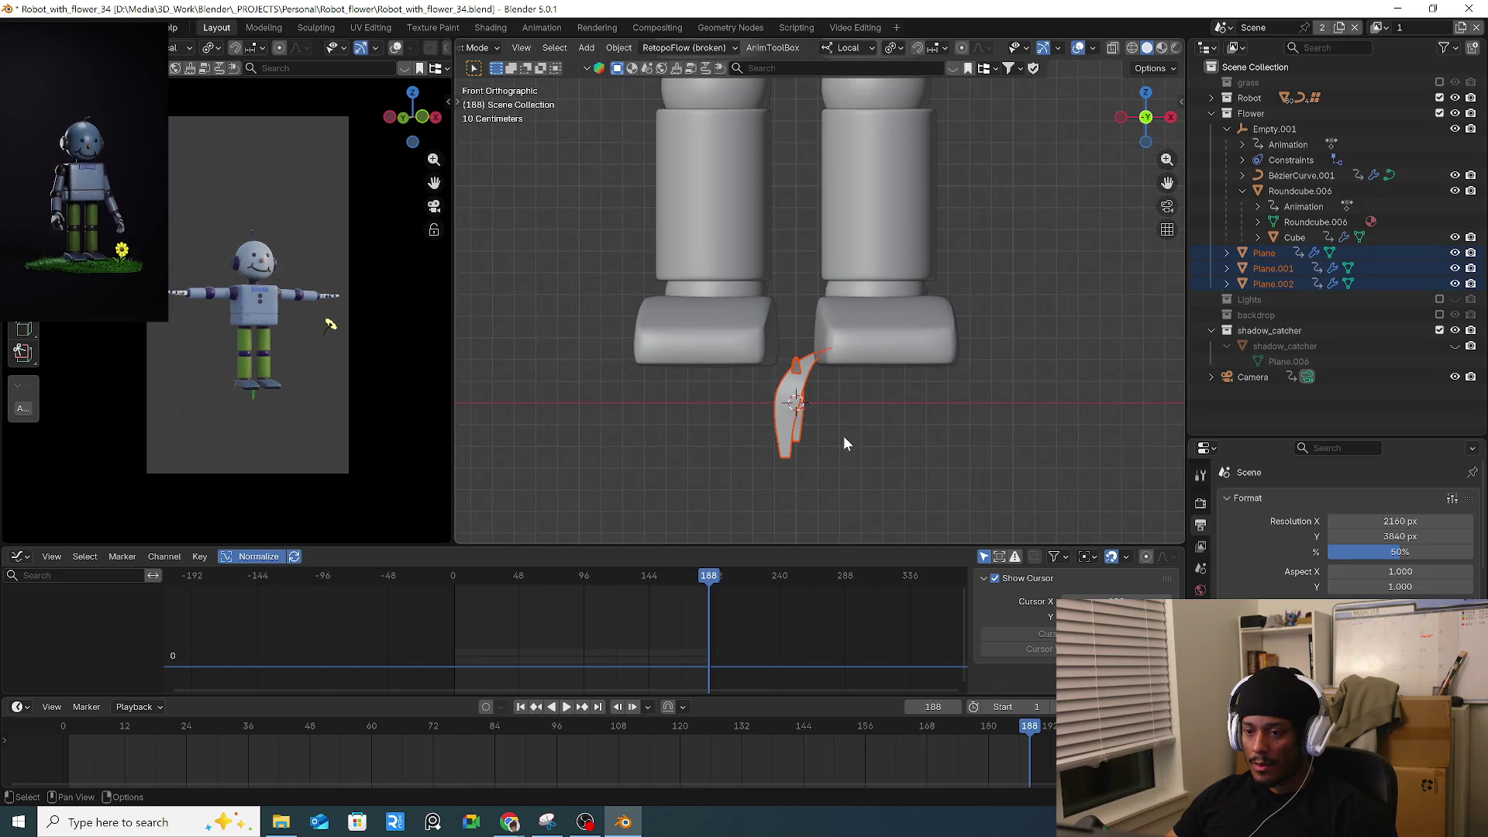
scroll(844, 435, "down", 2)
key("h")
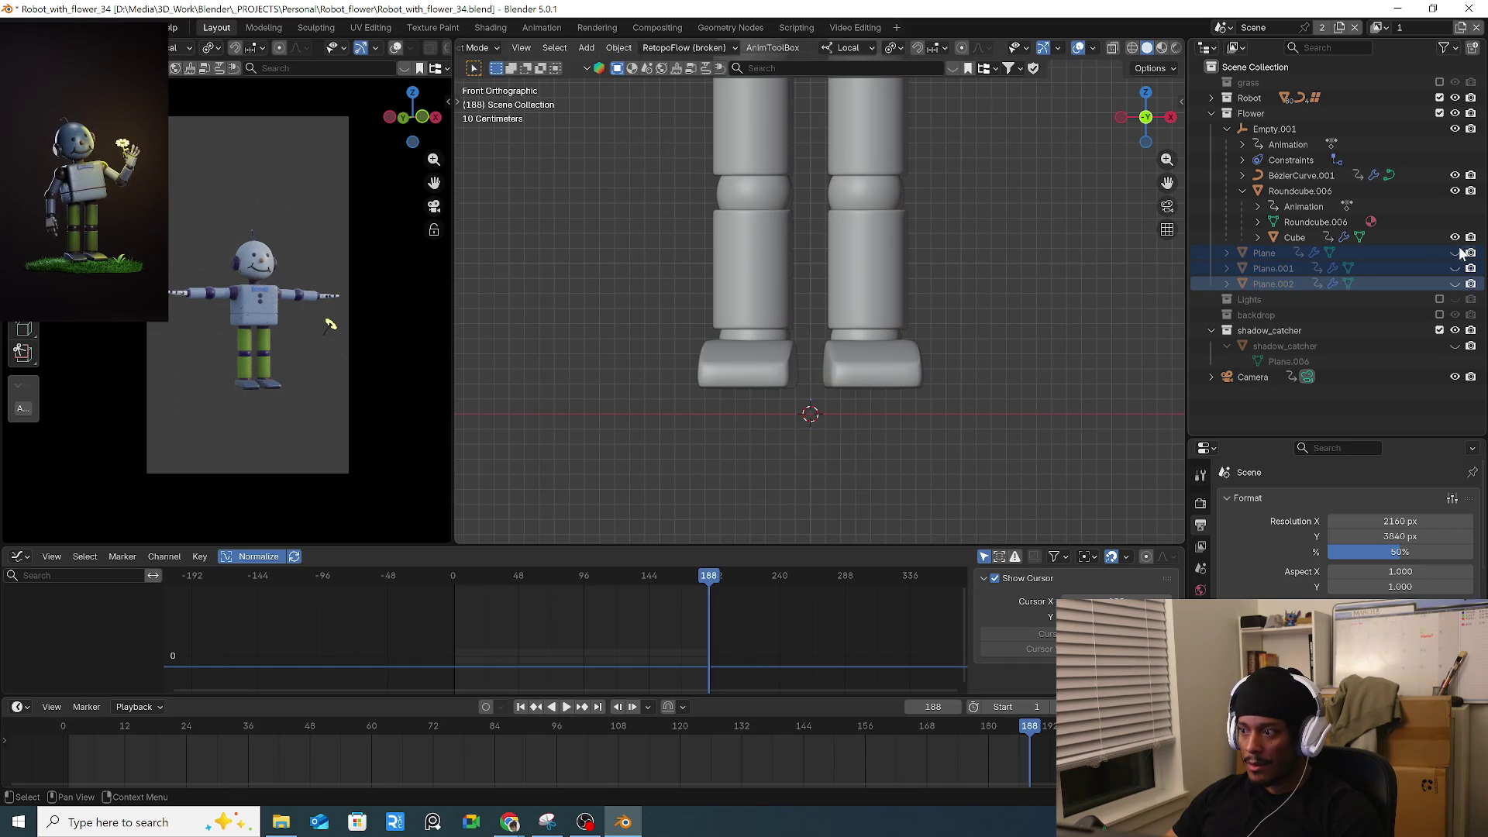
key("Home")
scroll(906, 388, "down", 3)
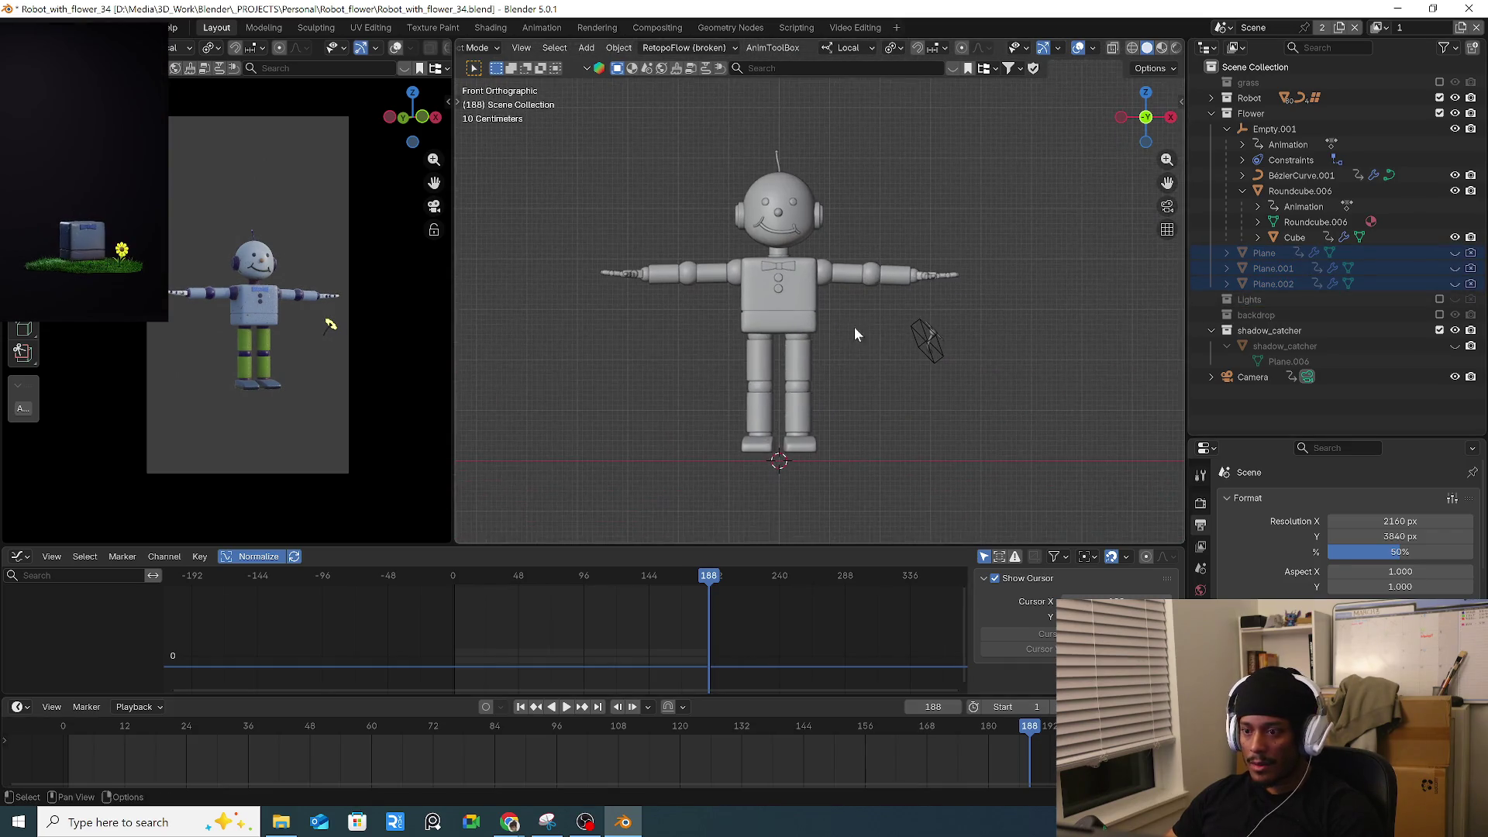
left_click_drag(572, 149, 902, 370)
left_click(926, 335)
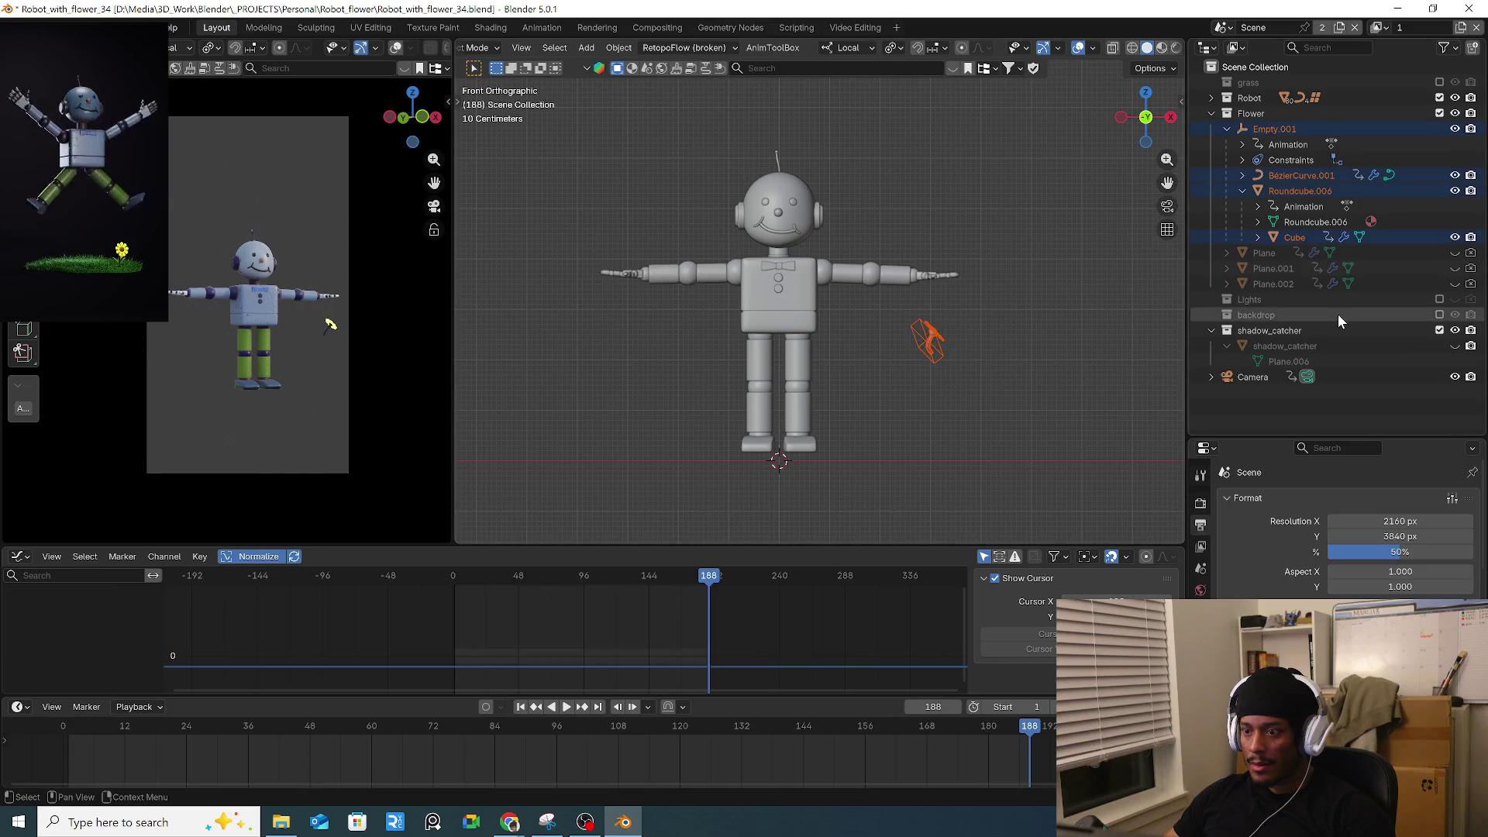
left_click(1211, 113)
left_click(1439, 114)
Isolate the leftover dome piece, move it into the Flower collection, then select the whole robot.
key("KP_Divide")
left_click_drag(856, 218, 950, 279)
right_click(1252, 113)
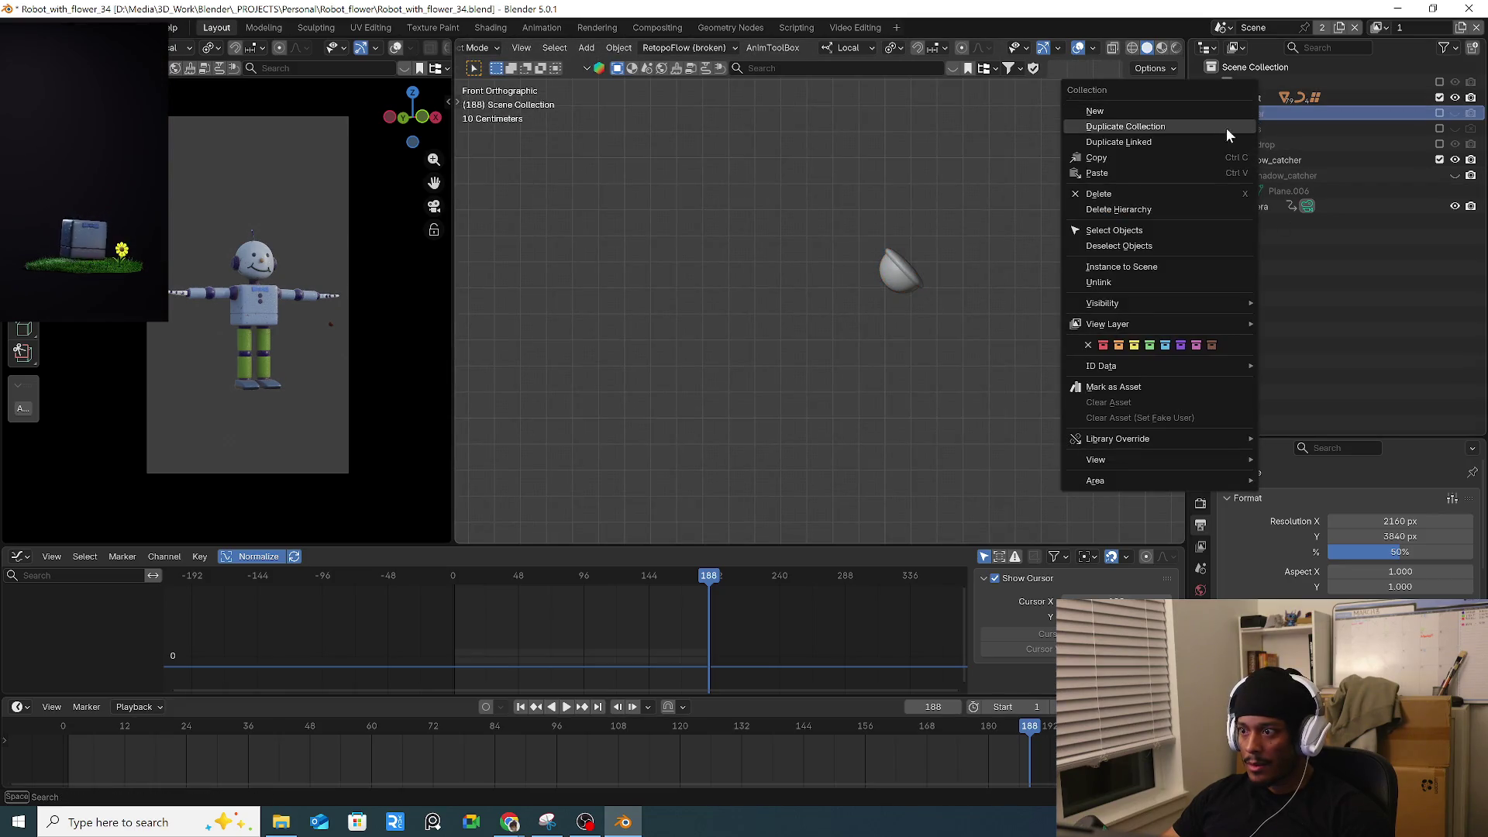
left_click_drag(906, 209, 956, 256)
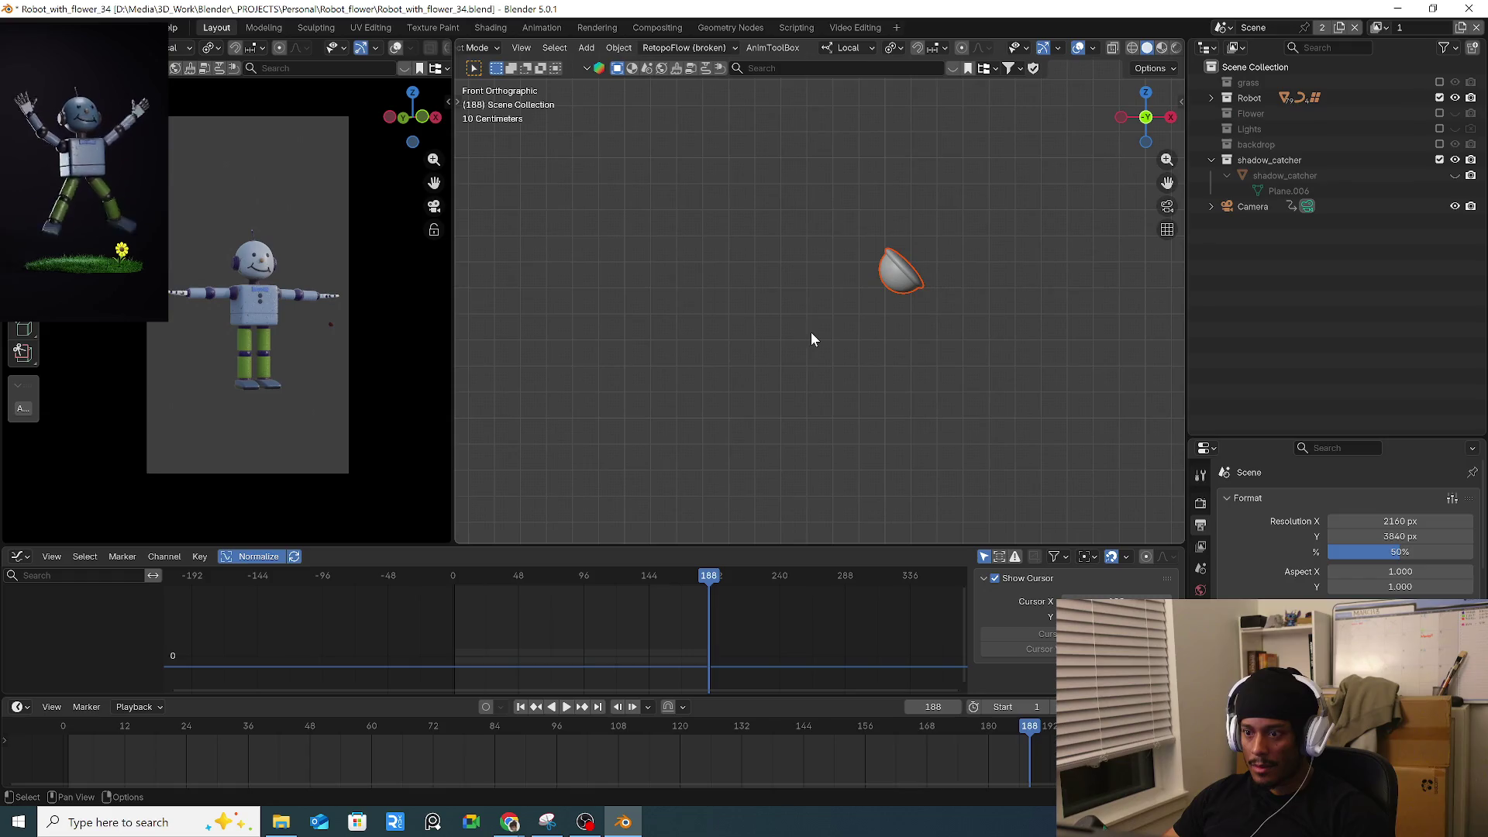
key("m")
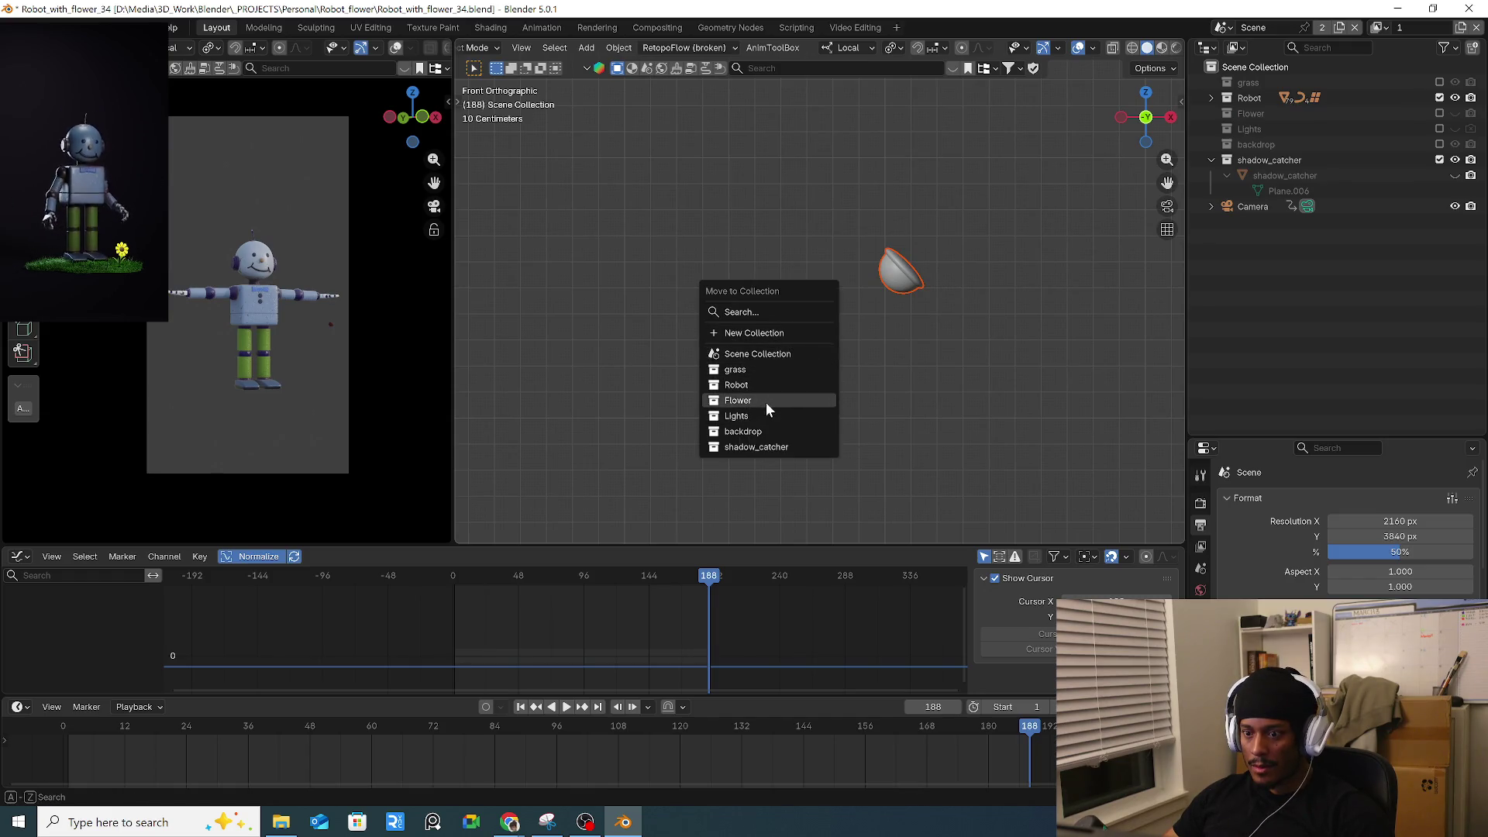
left_click(766, 400)
key("slash")
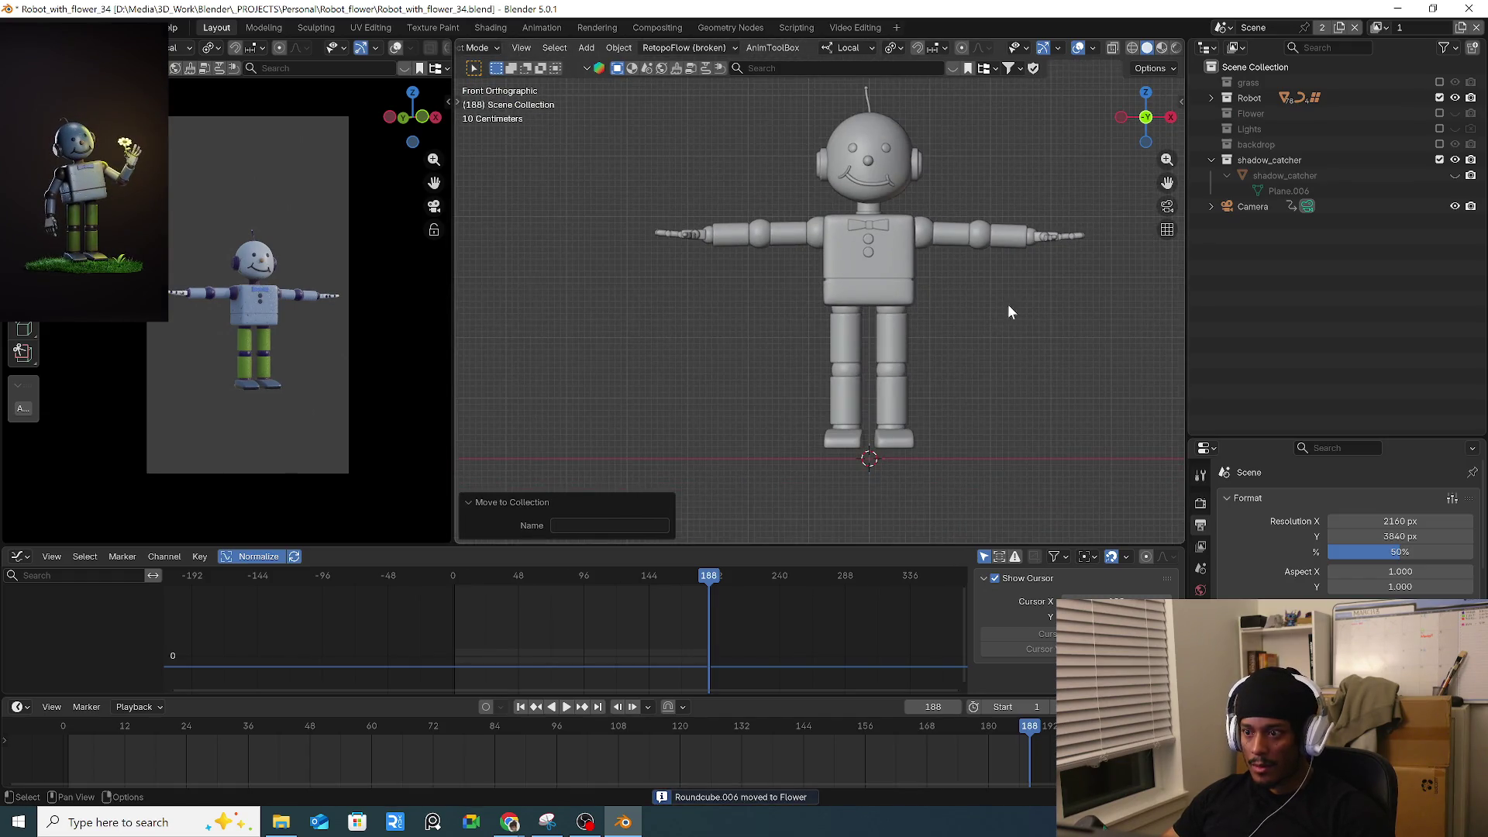
scroll(734, 218, "down", 2)
mouse_move(598, 107)
left_mouse_down()
mouse_move(936, 387)
mouse_move(964, 384)
left_mouse_up()
Load all the robot's parts into Auto-Rig Pro Smart and start a full-body marker setup.
key("n")
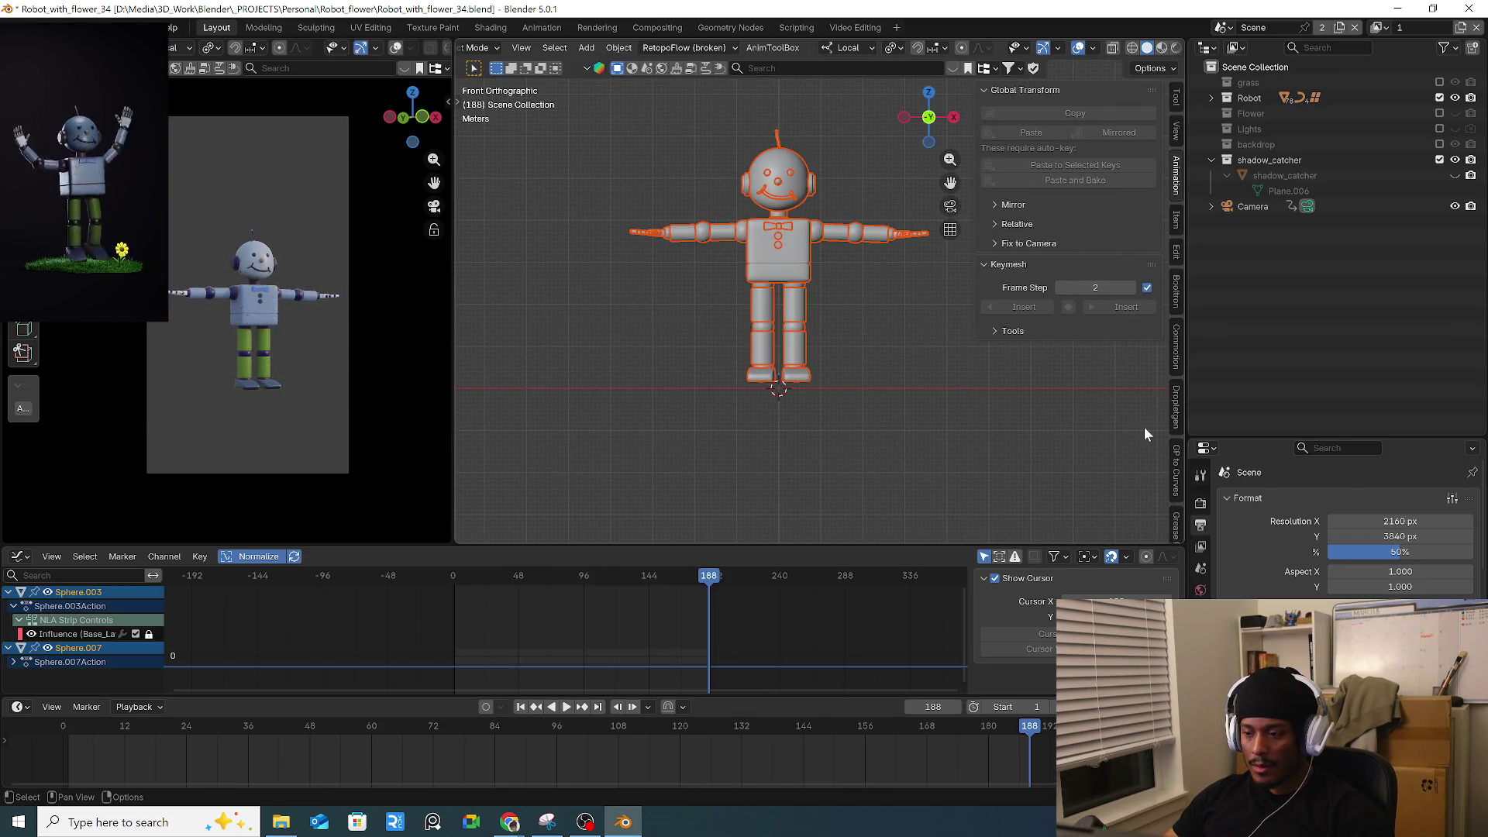
scroll(1176, 434, "down", 6)
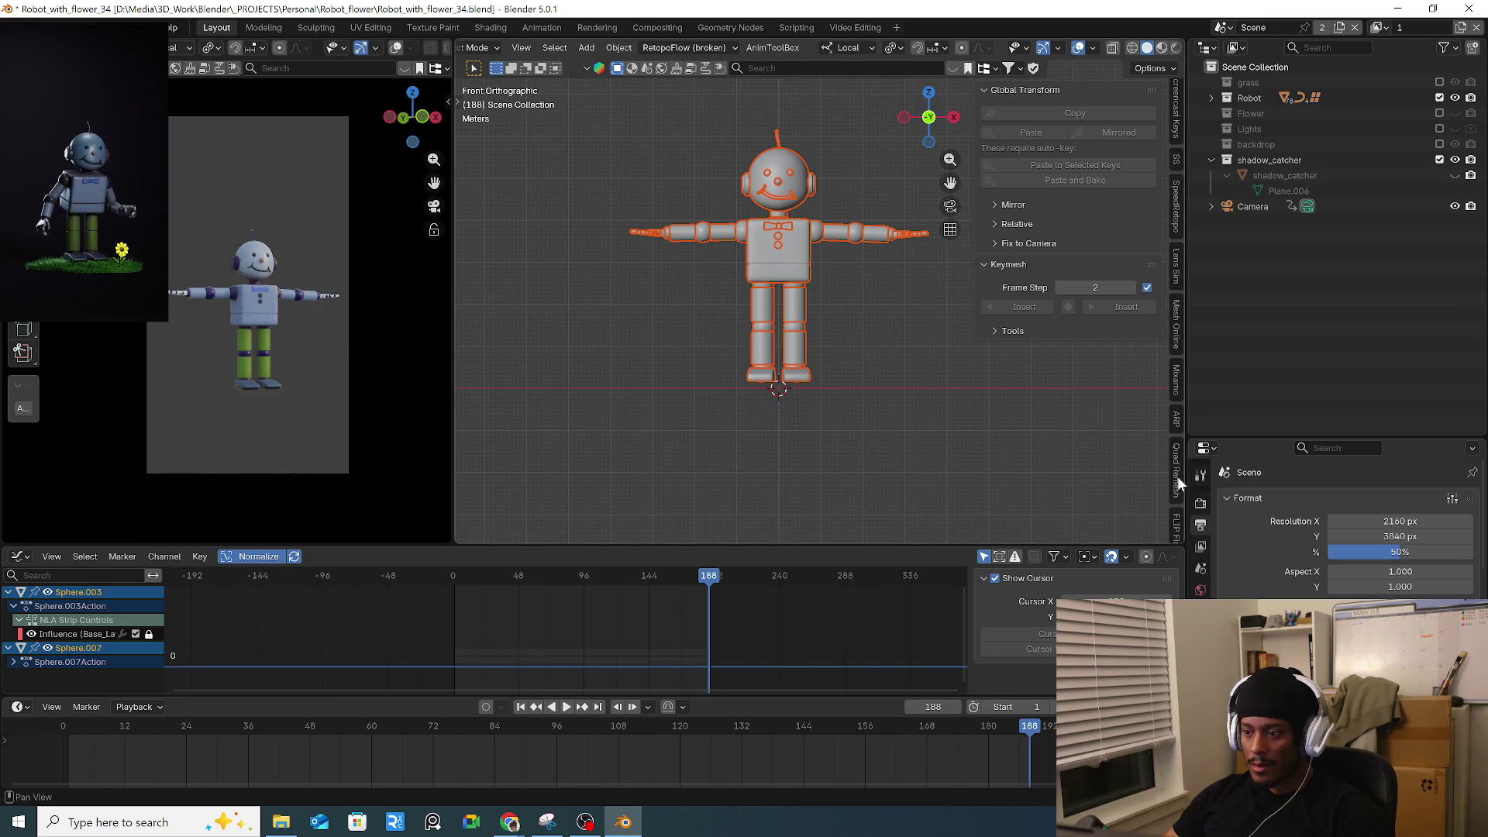
left_click(1175, 422)
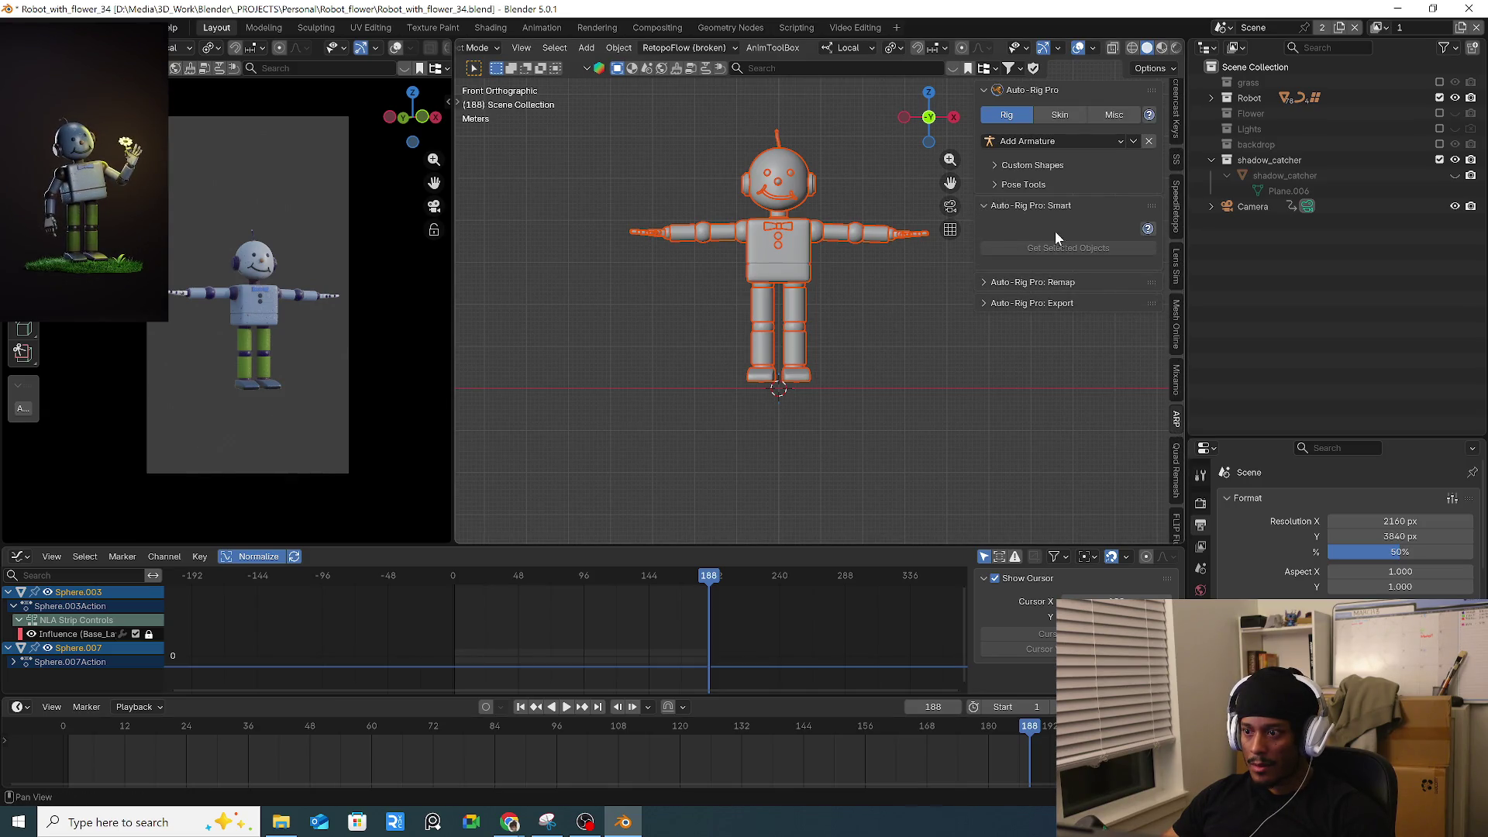
left_click(790, 263)
left_click_drag(591, 143, 941, 366)
left_click(1091, 476)
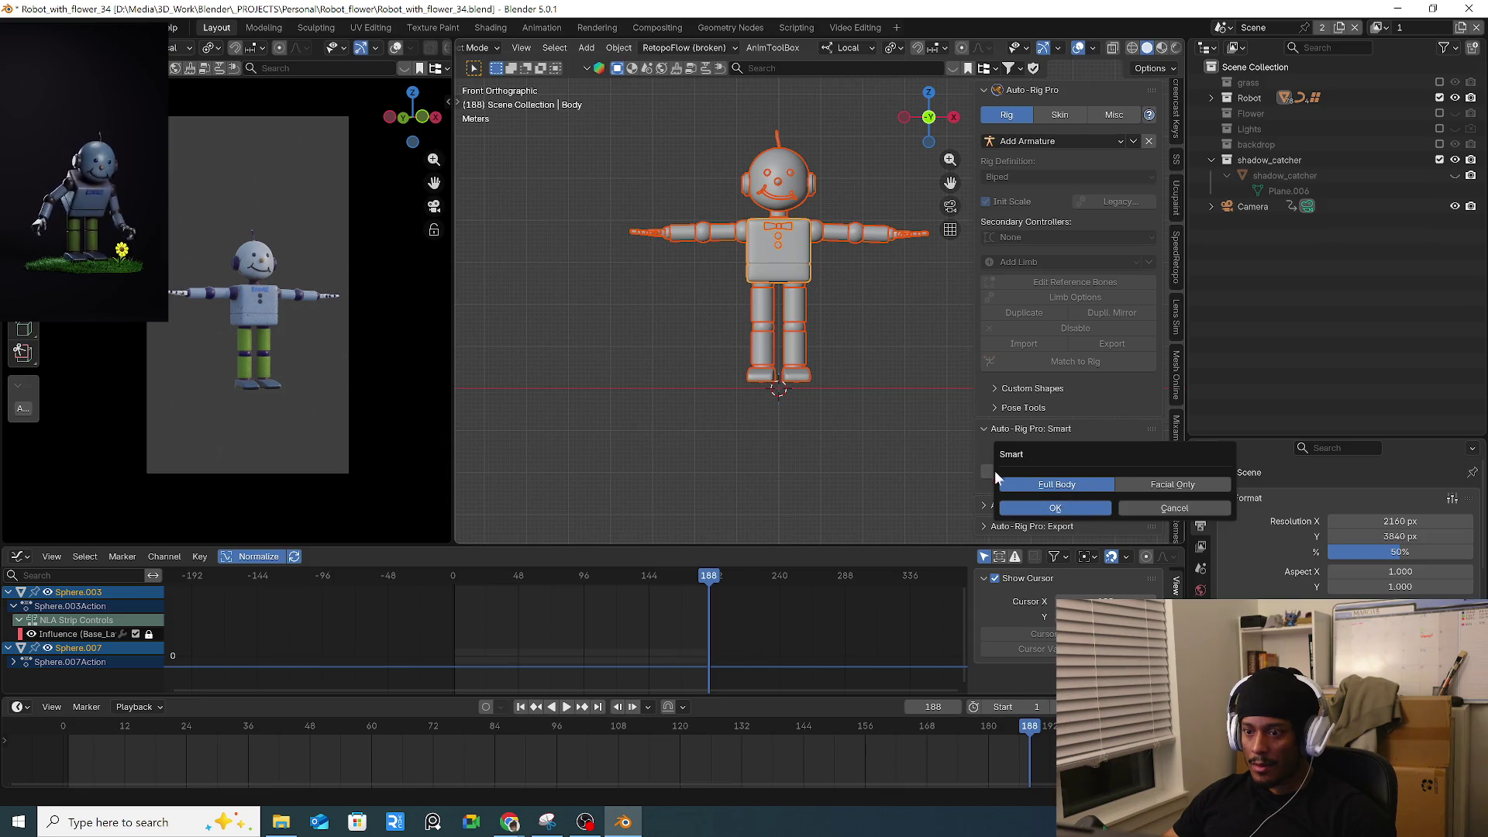
key("Return")
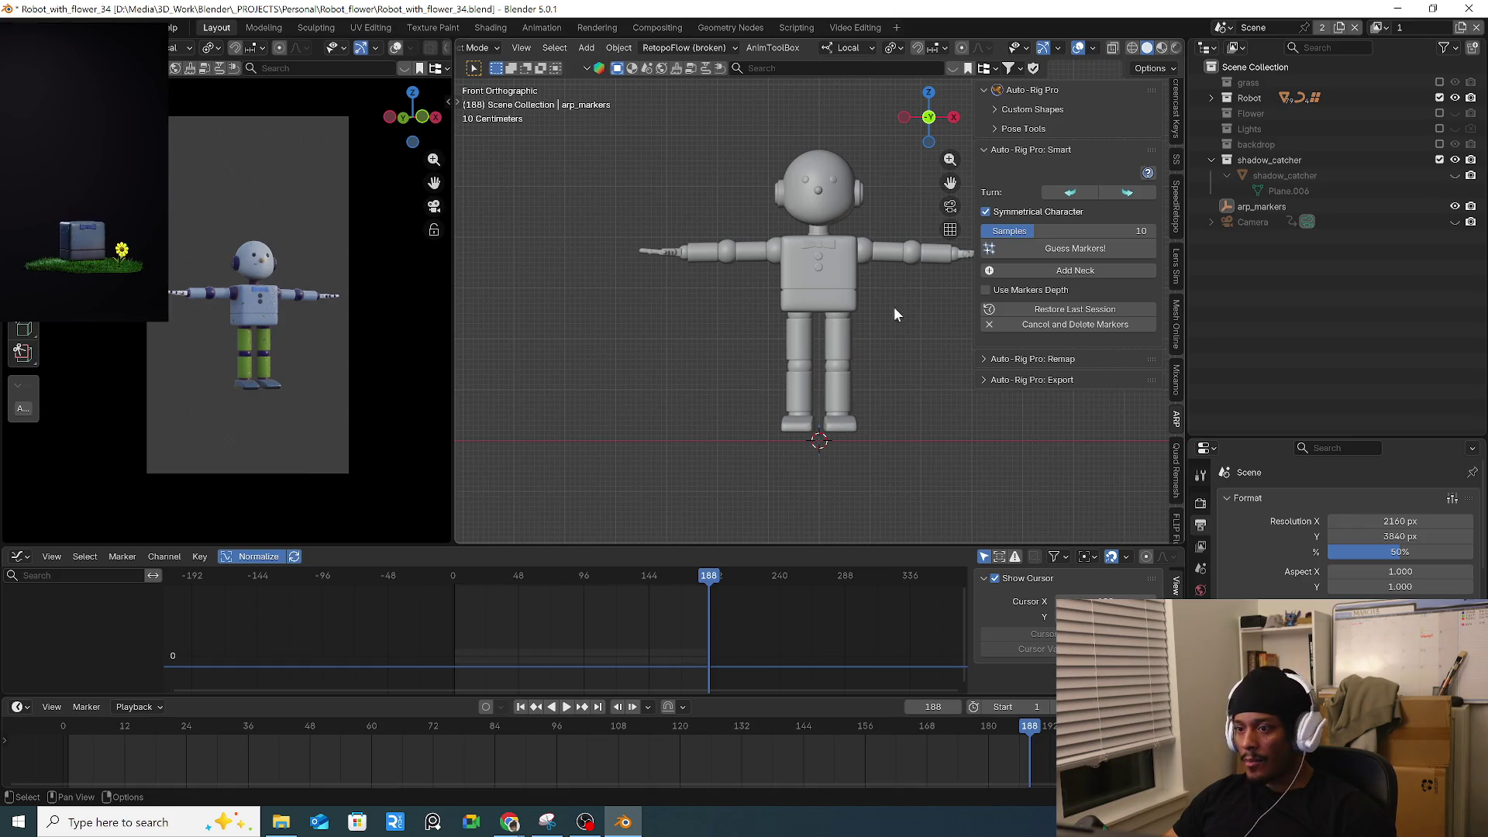
Try auto-guessing the rig markers, then cancel Smart and delete the markers after the error.
middle_click_drag(895, 309, 811, 348, "shift")
scroll(806, 346, "up", 3)
scroll(806, 346, "down", 2)
left_click(1077, 249)
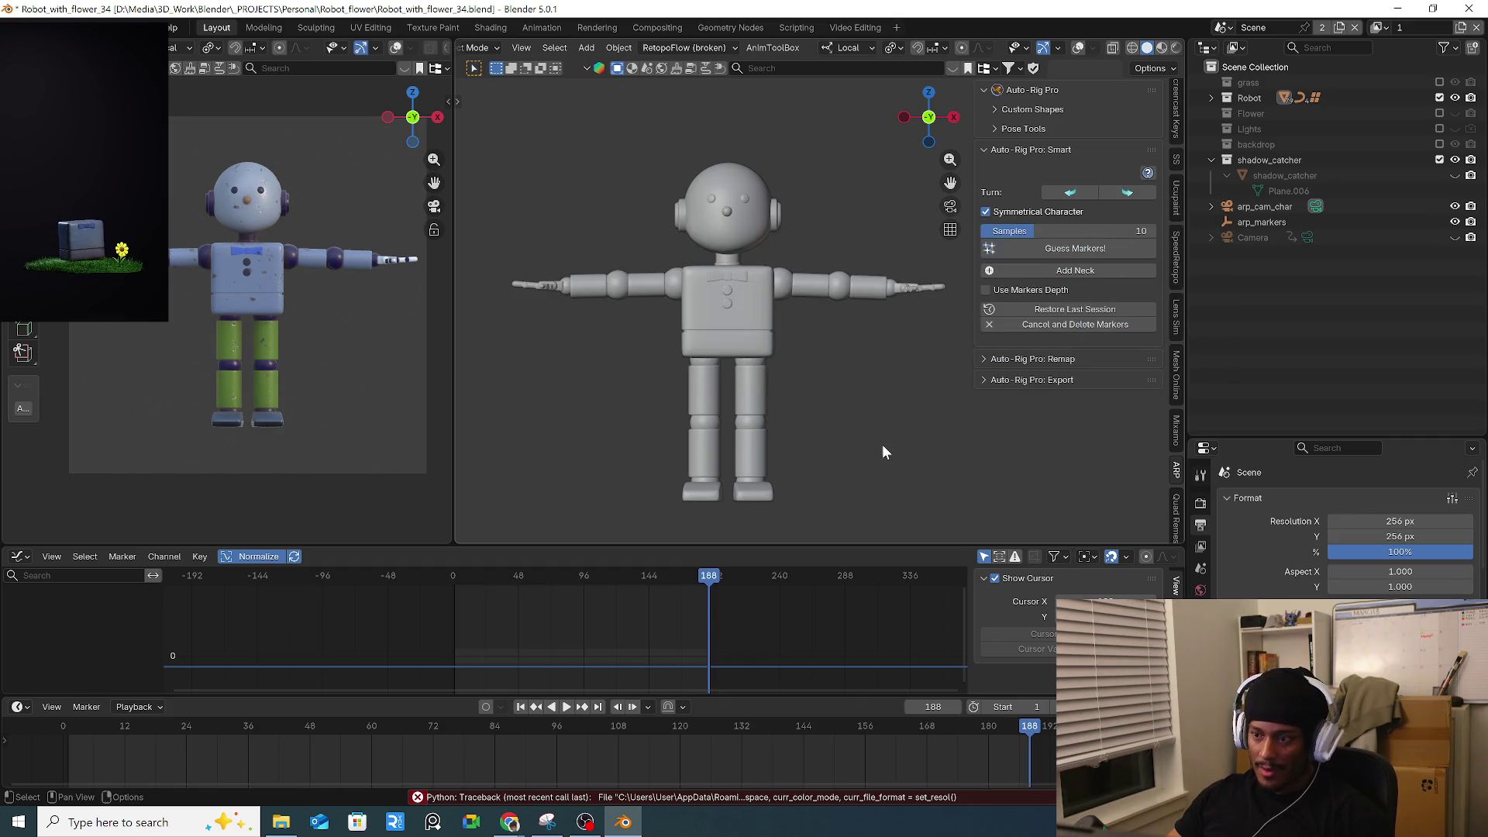
scroll(885, 369, "down", 2)
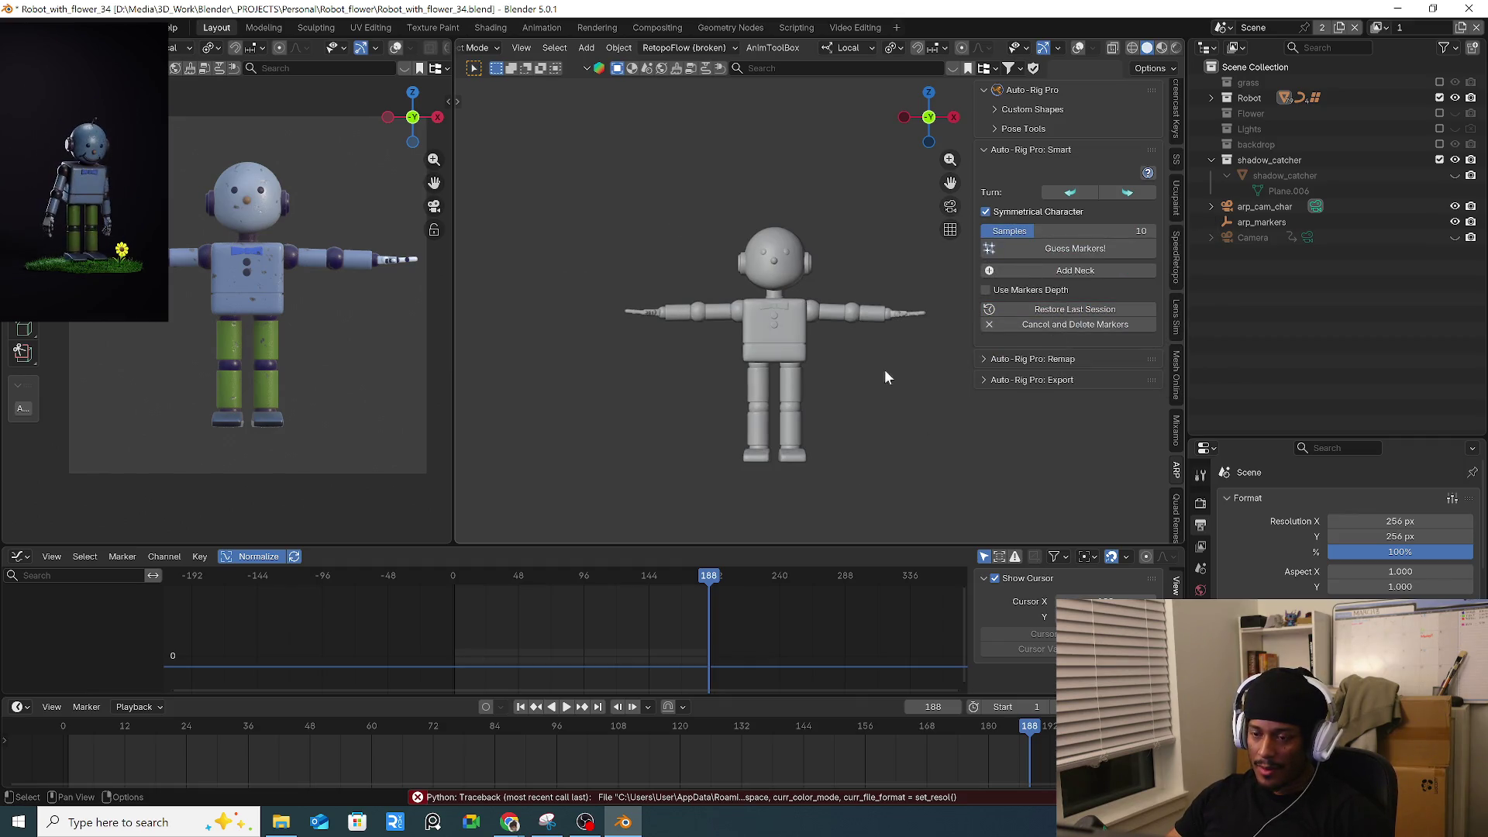
left_click(1077, 326)
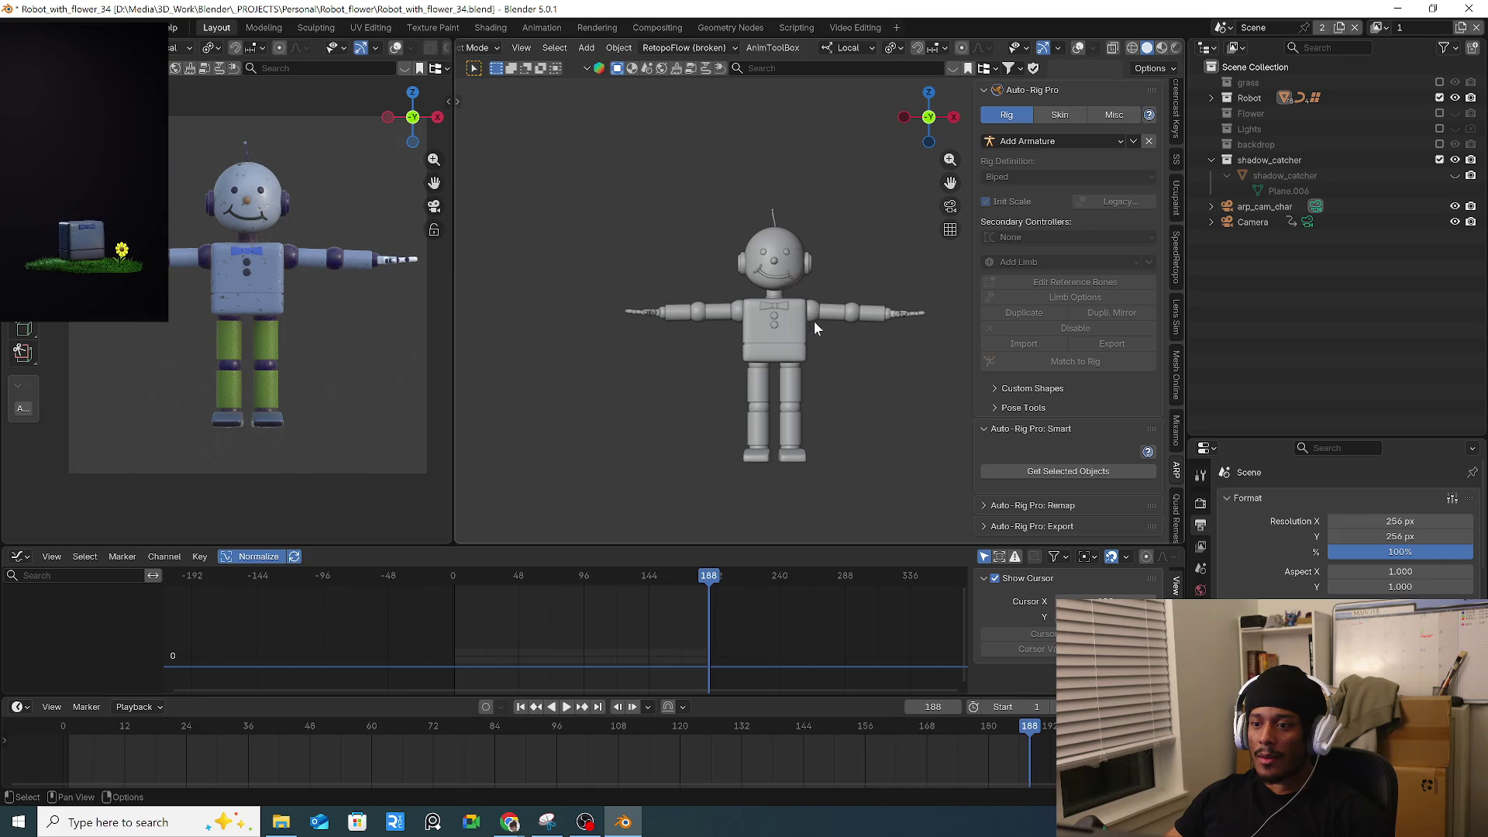
Turn viewport overlays back on, switch to front view, and hide the arp_cam_char camera.
middle_click_drag(855, 362, 750, 342)
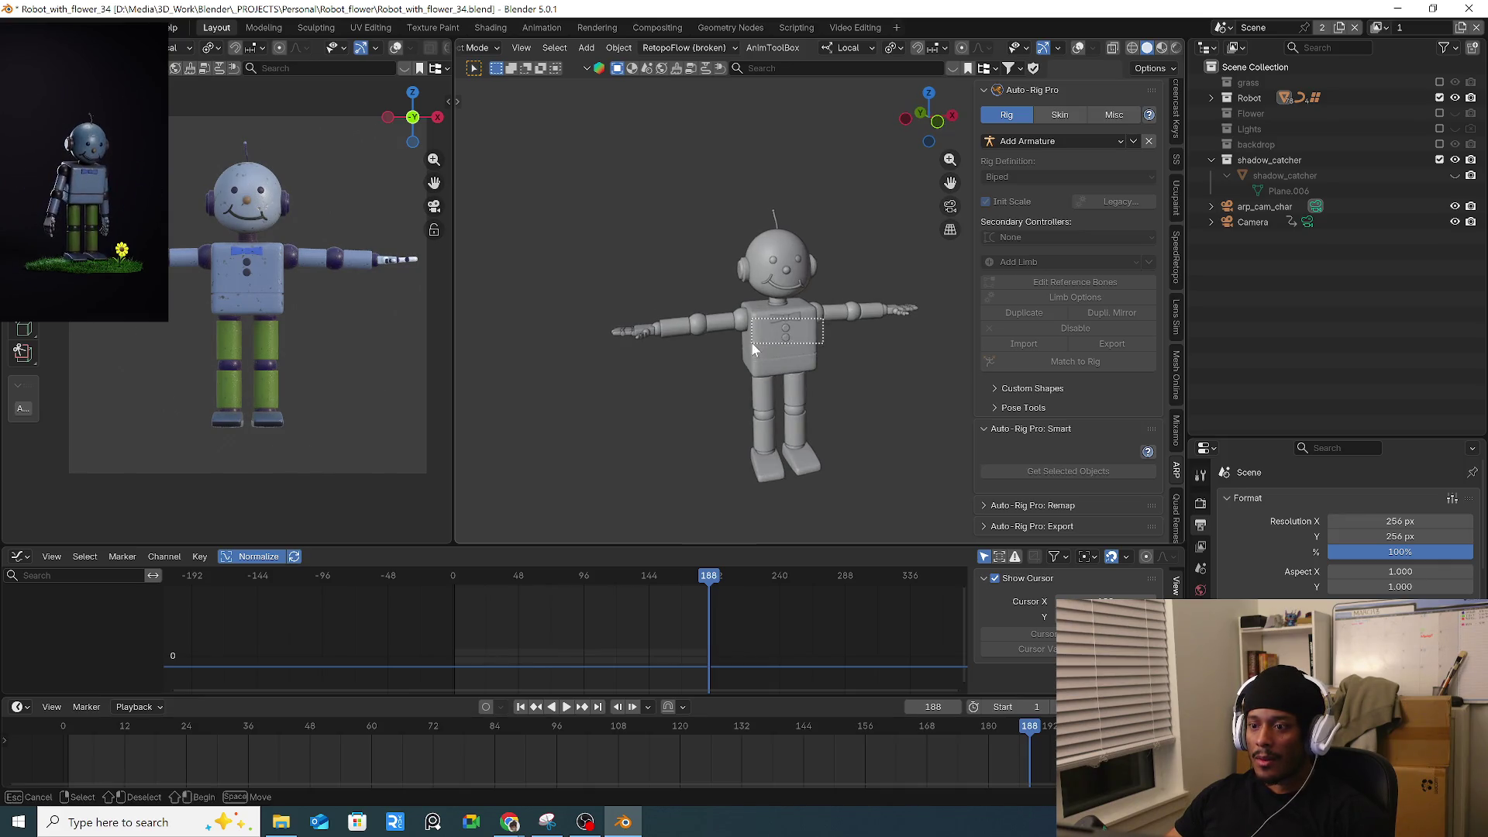
left_click(1093, 48)
left_click(1077, 48)
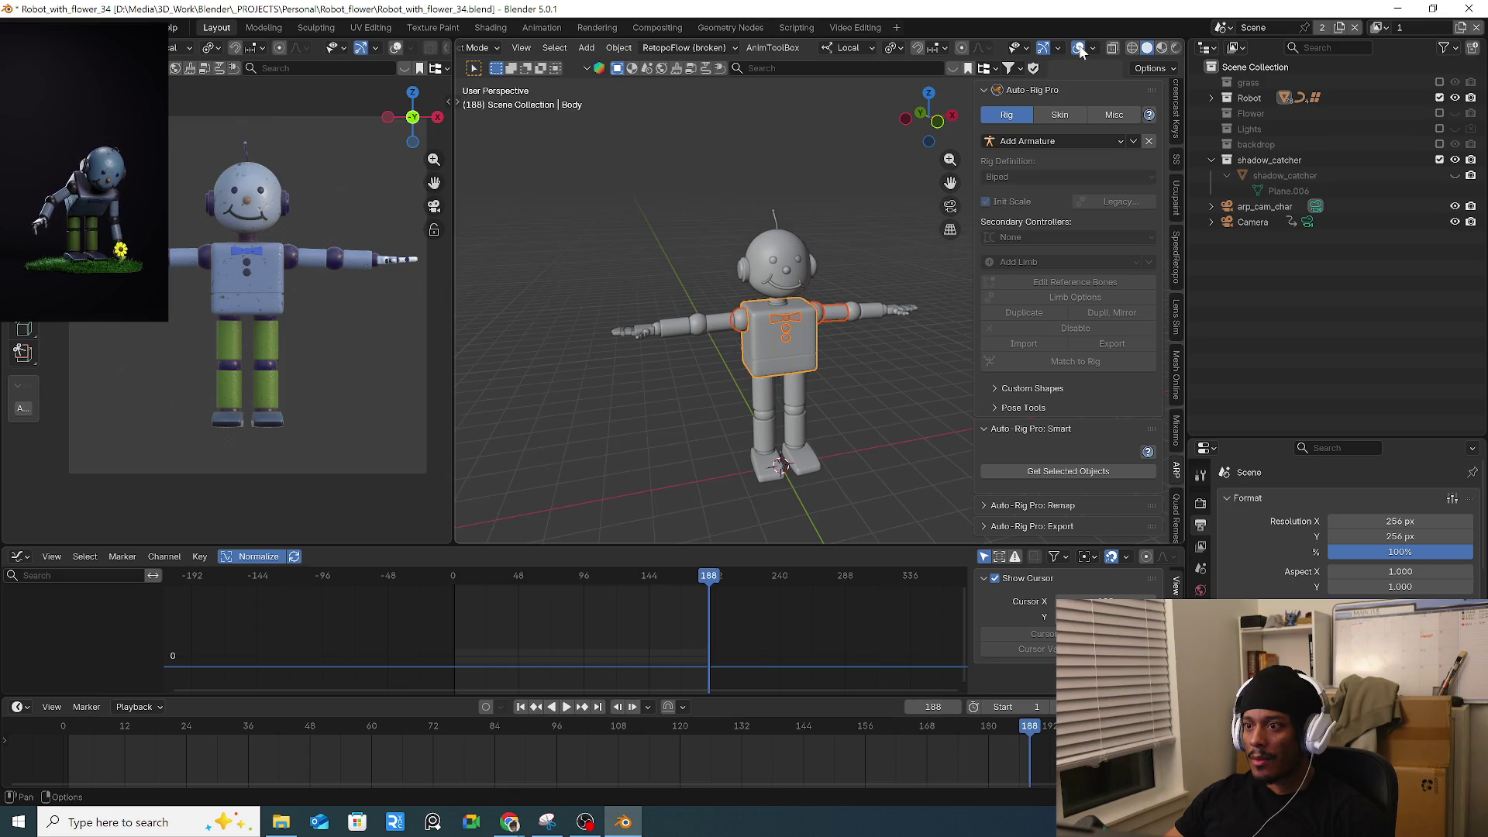
scroll(816, 329, "up", 3)
key("KP_1")
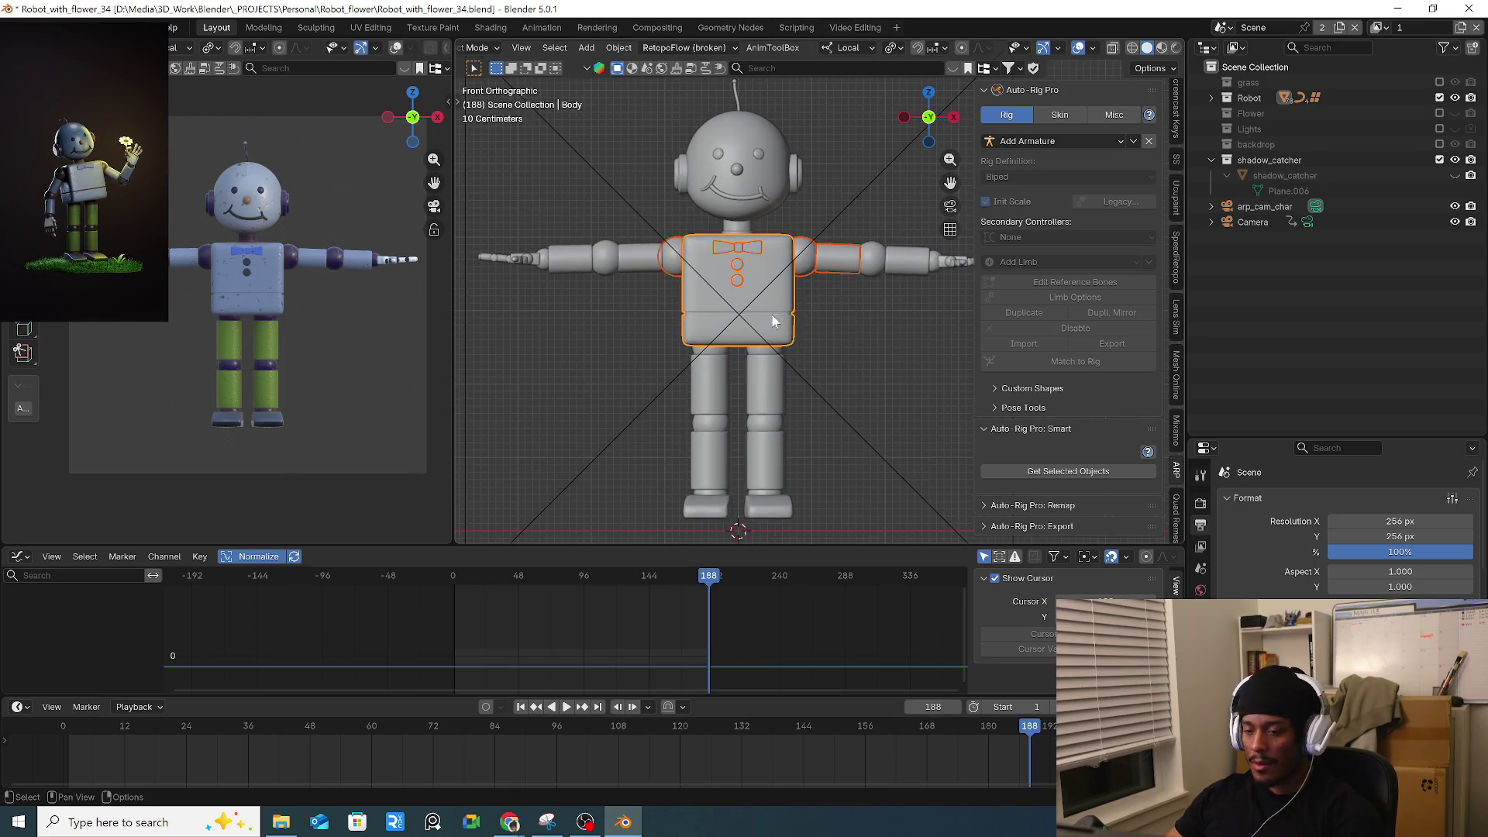
scroll(699, 295, "down", 5)
left_click(717, 201)
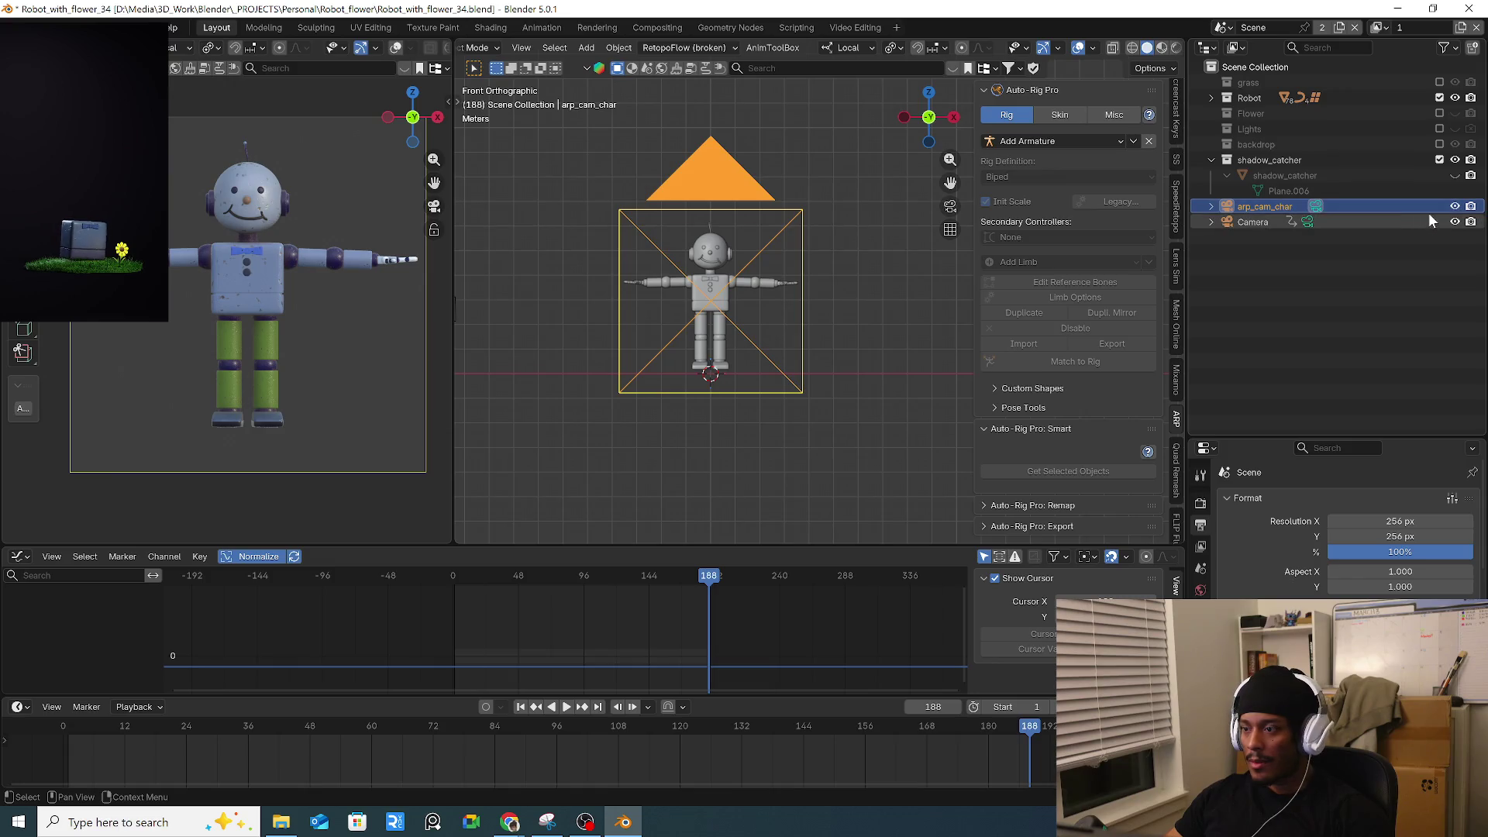
left_click(1454, 206)
Box-select all the robot's parts and rerun the full-body Smart setup.
left_click_drag(722, 304, 820, 368)
key("KP_Decimal")
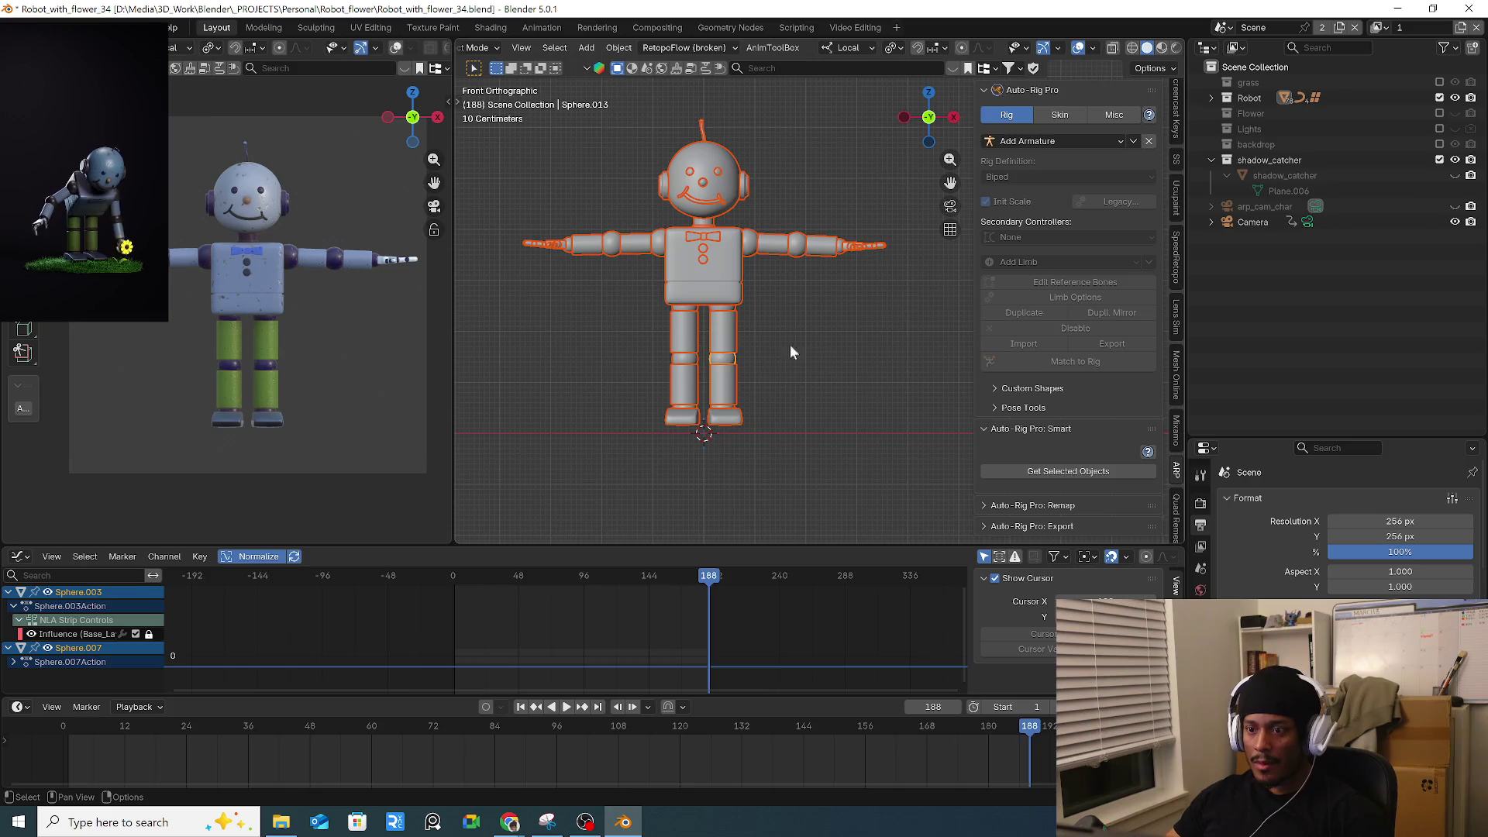
left_click(1066, 473)
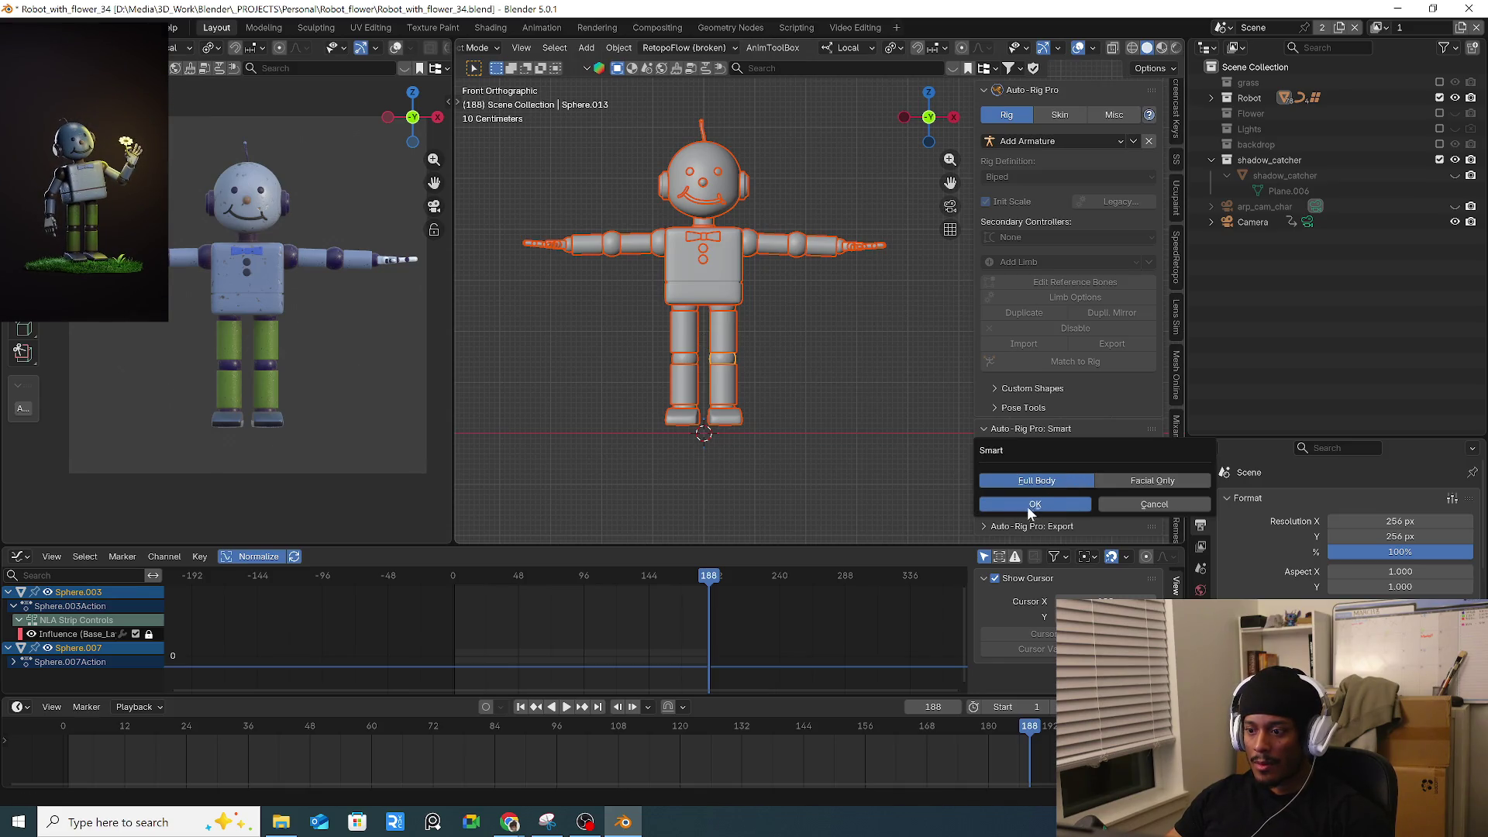
key("Return")
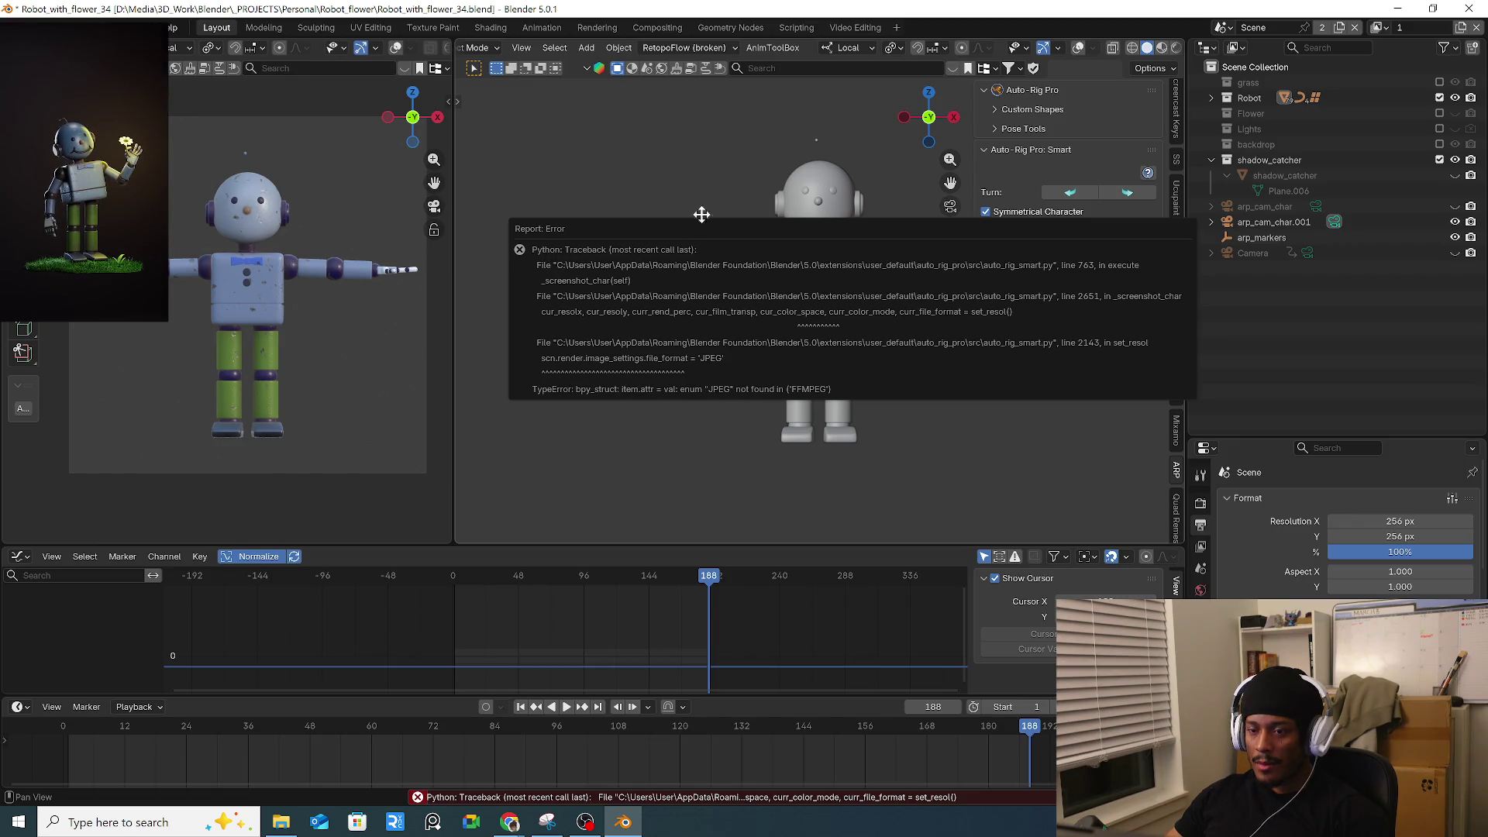
Dismiss the JPEG Python error report and open Blender's Preferences window.
left_click(59, 28)
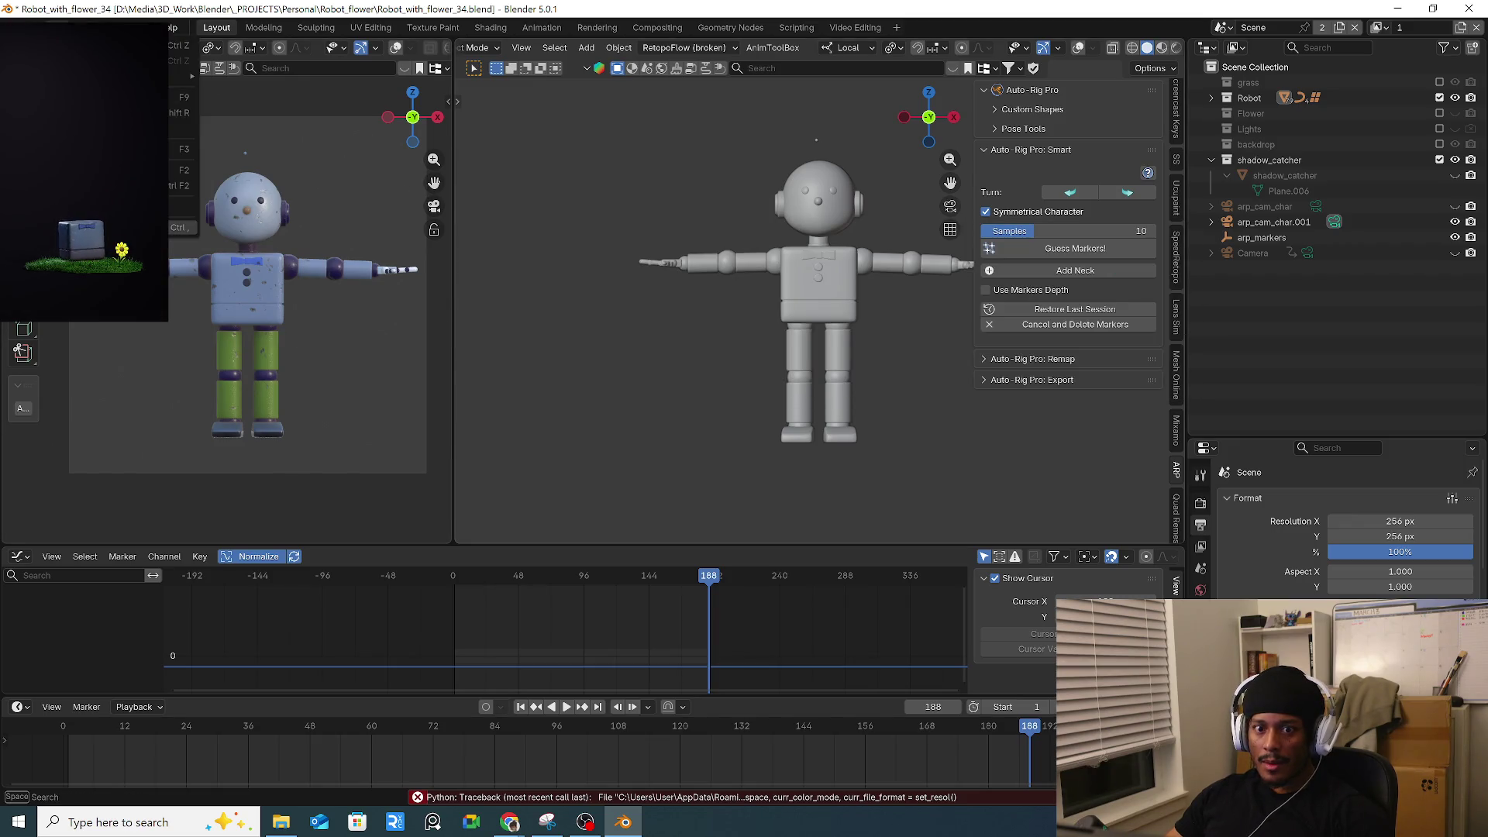
left_click(93, 227)
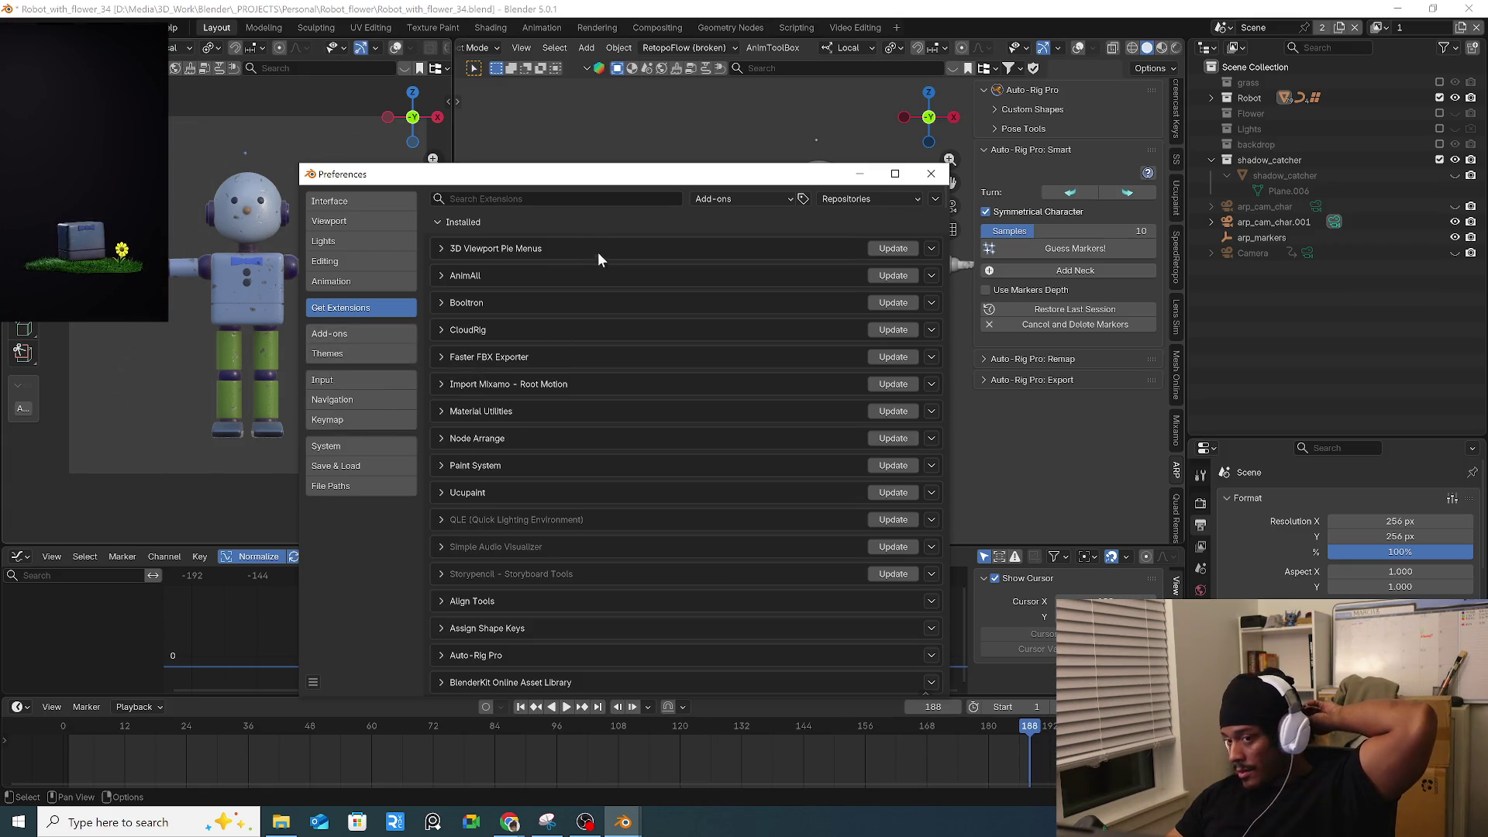
Search 'auto' in Get Extensions and expand the installed Auto-Rig Pro 3.76.17 entry.
left_click(546, 200)
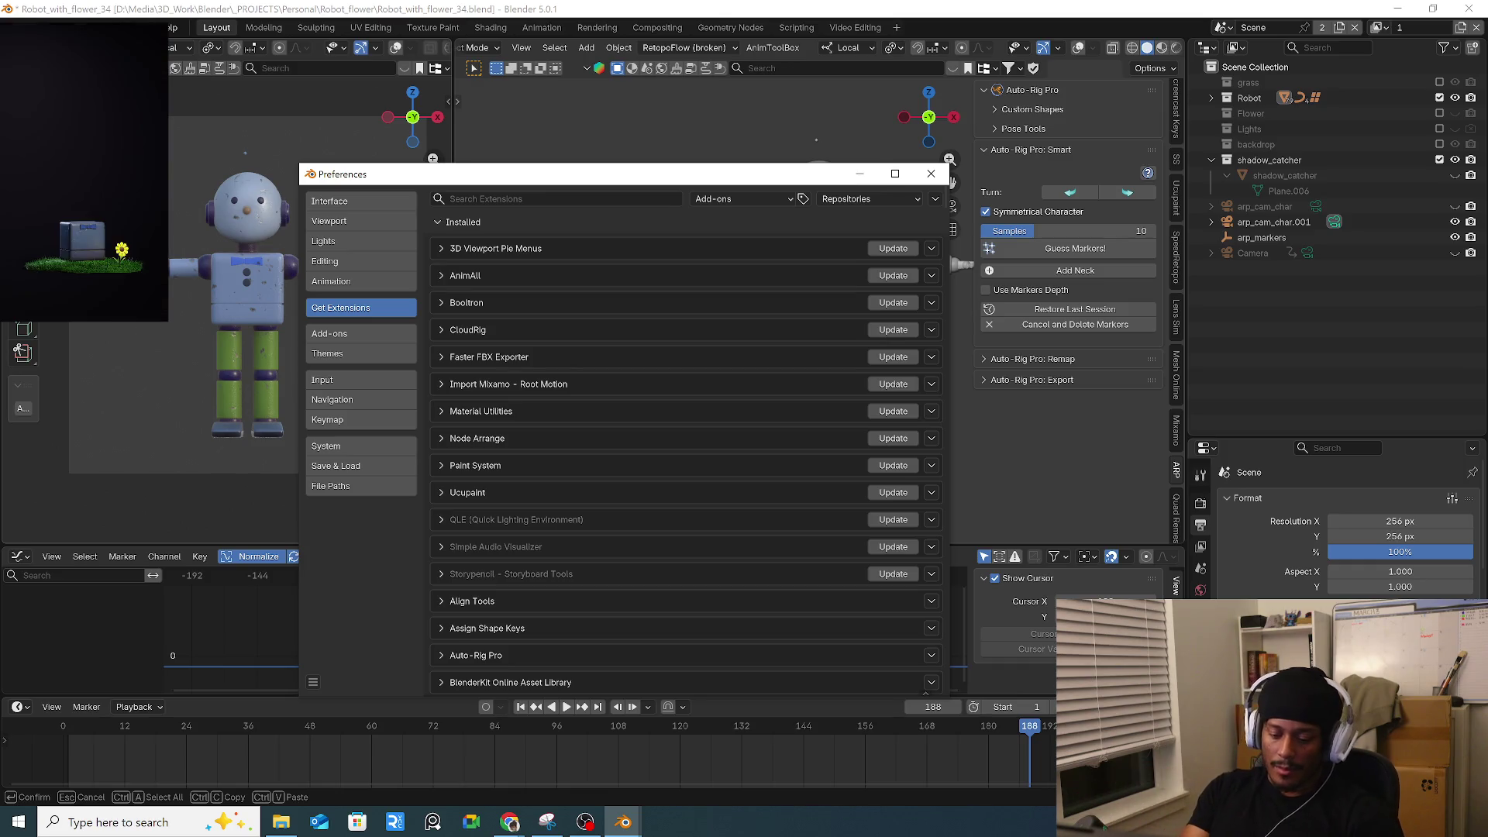
type("aagu")
key("BackSpace")
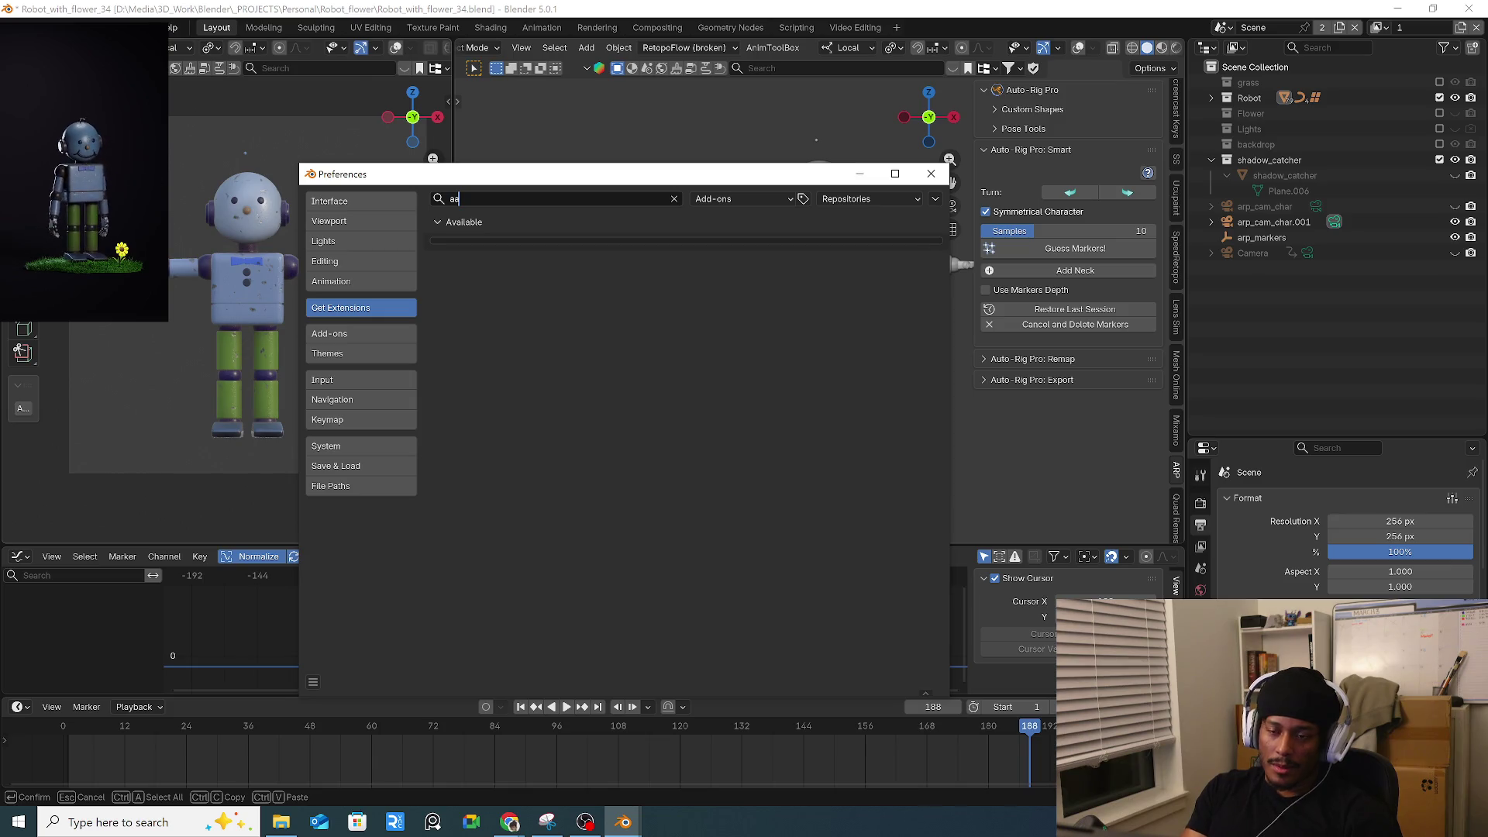
key("BackSpace")
type("uto")
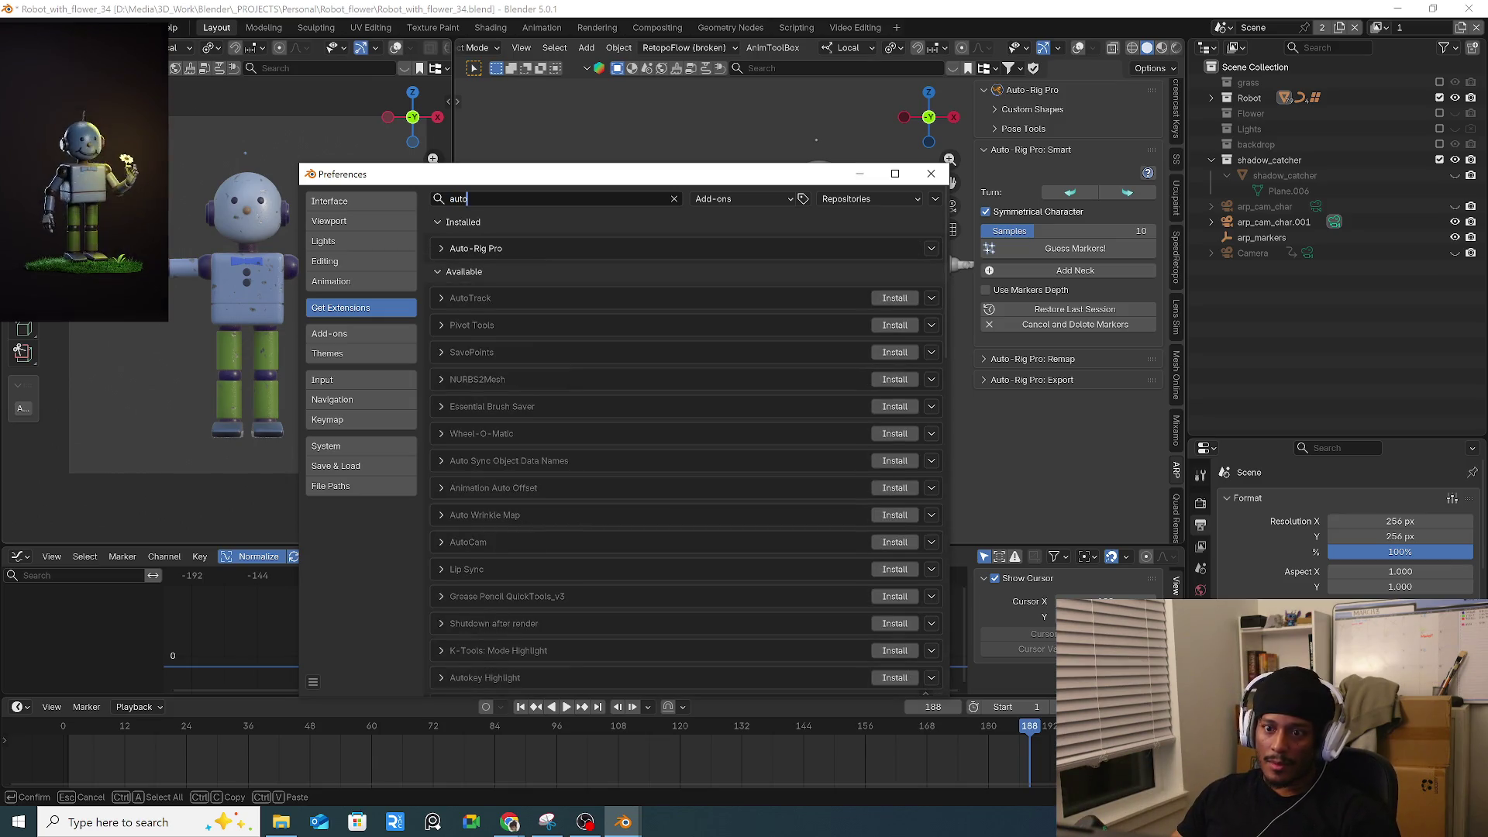
left_click(441, 249)
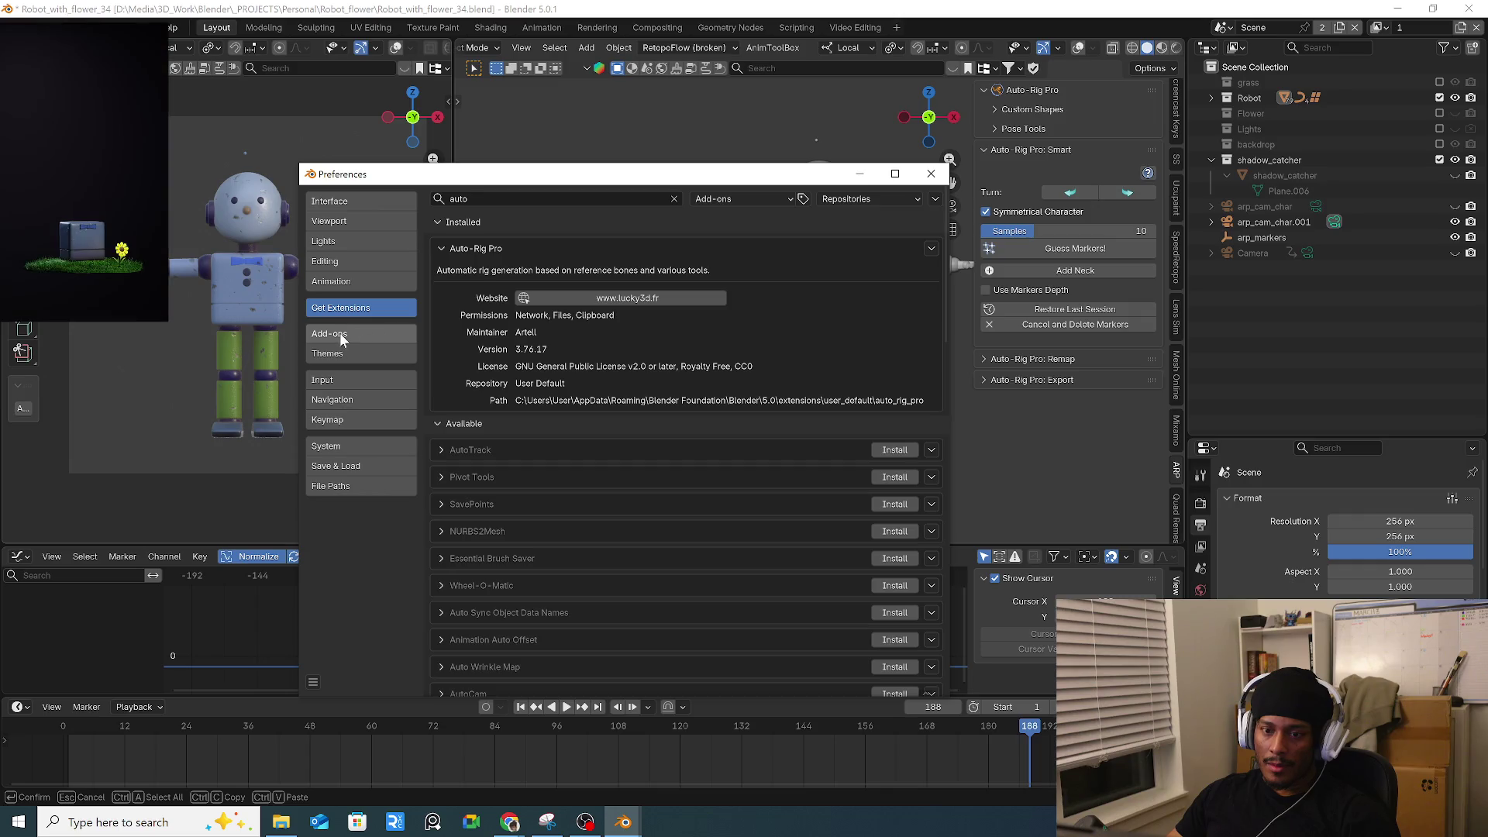
Filter Add-ons by 'aut', review Auto-Rig Pro's preferences, then close Preferences and frame the scene.
left_click(358, 338)
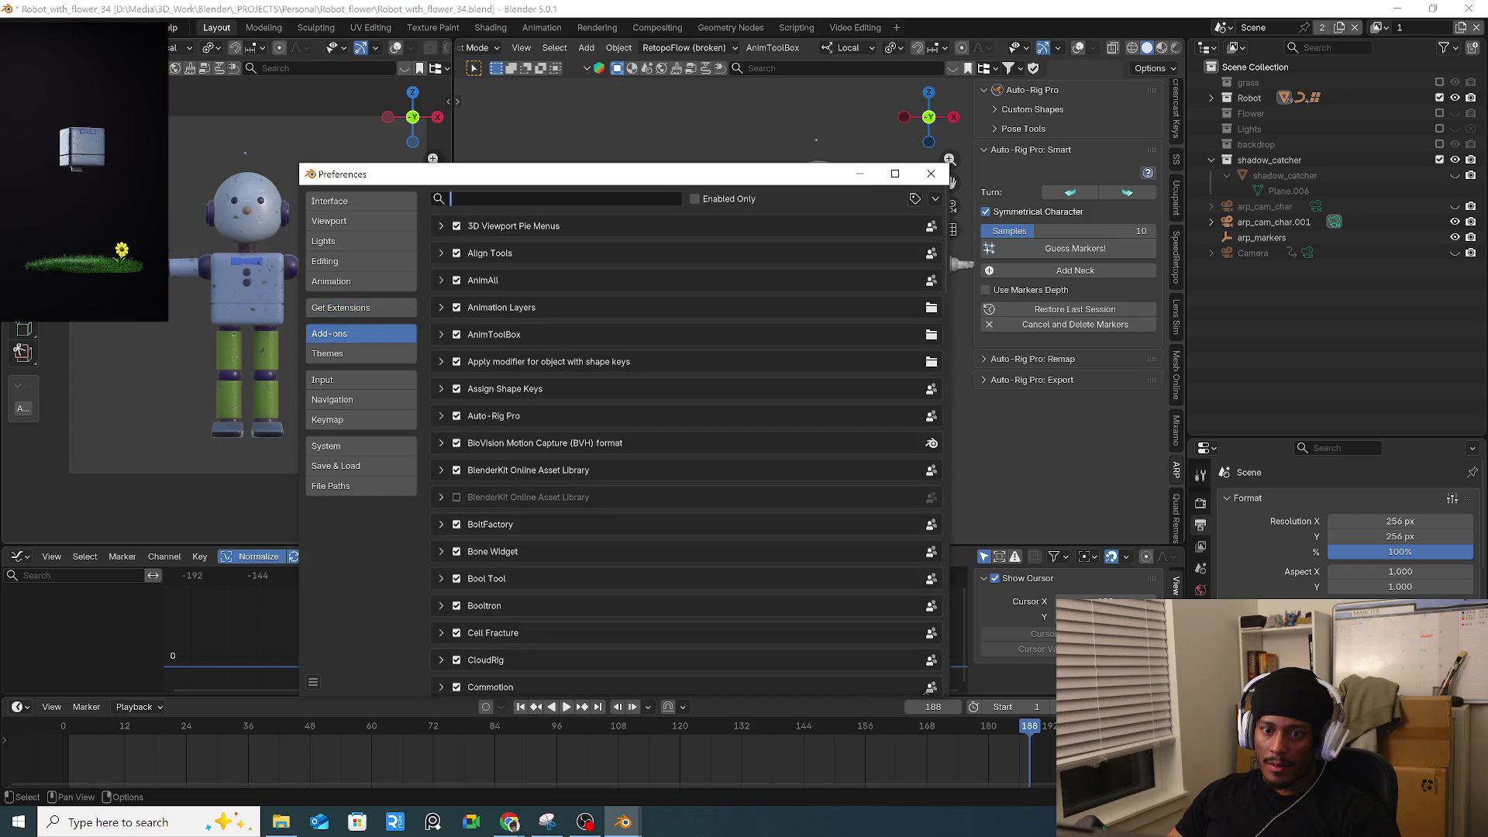
left_click(450, 199)
type("aut")
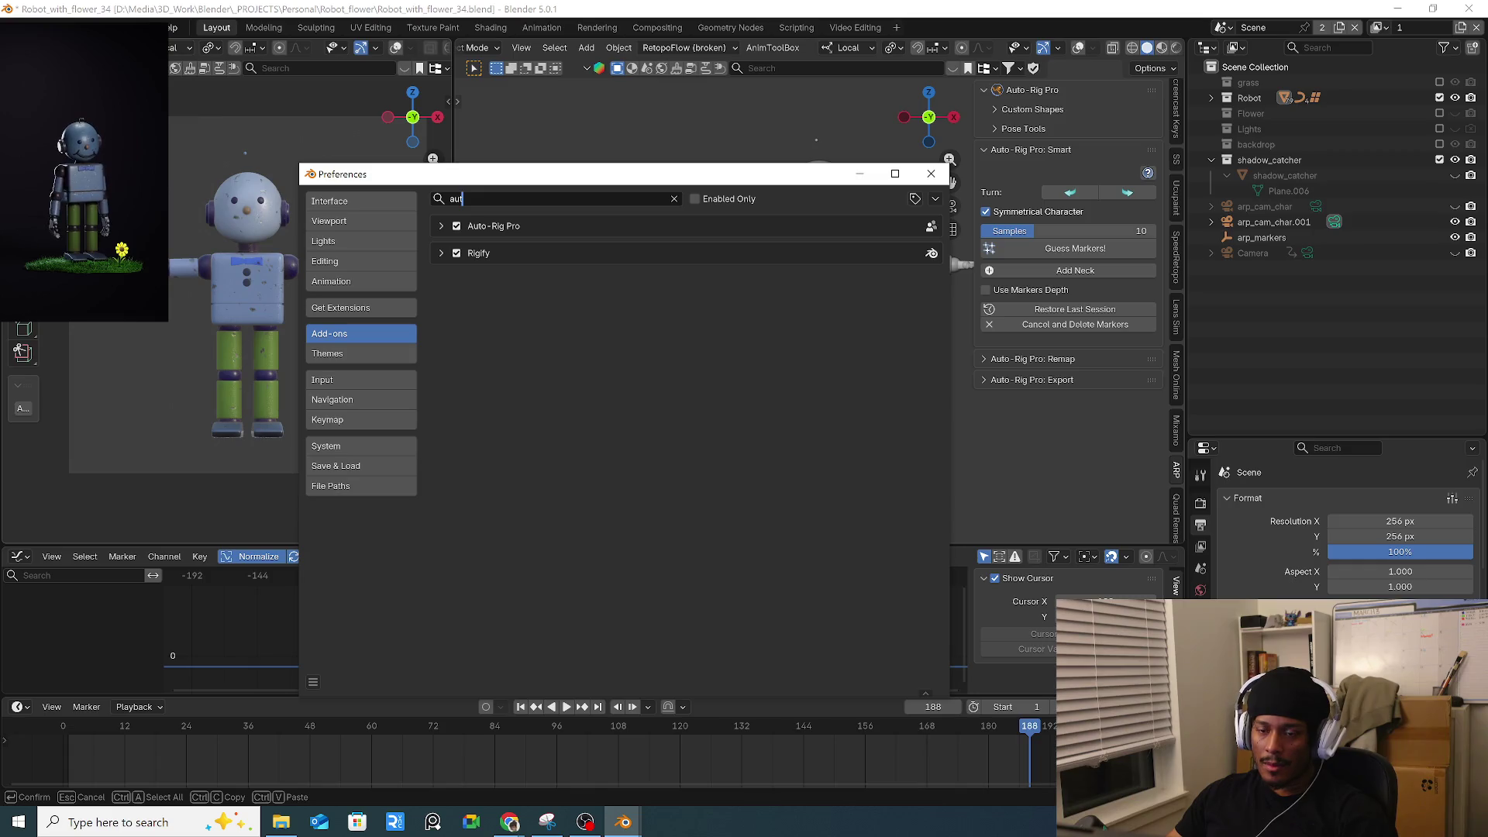
left_click(441, 226)
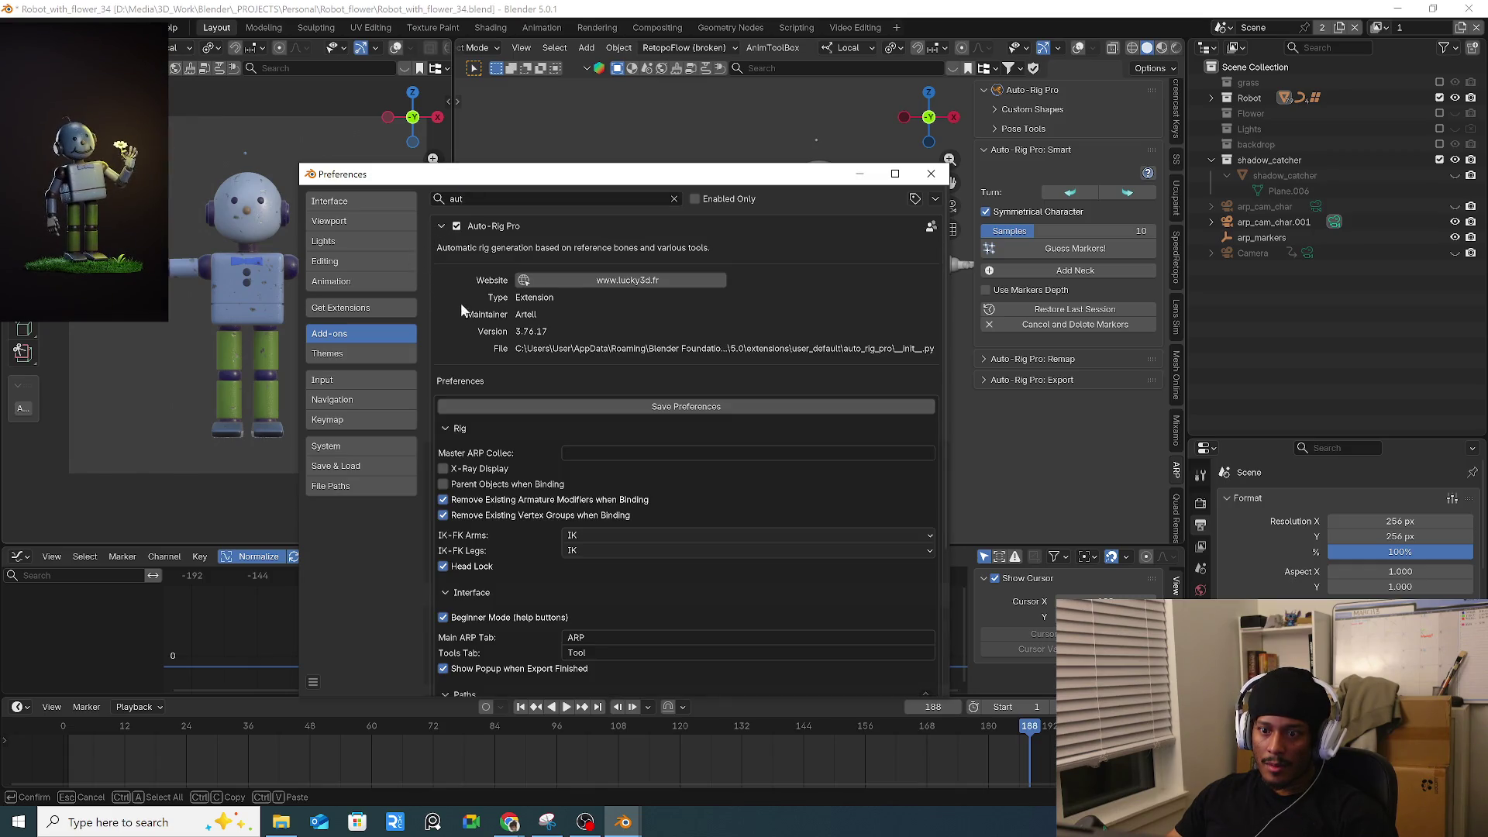
scroll(507, 449, "down", 5)
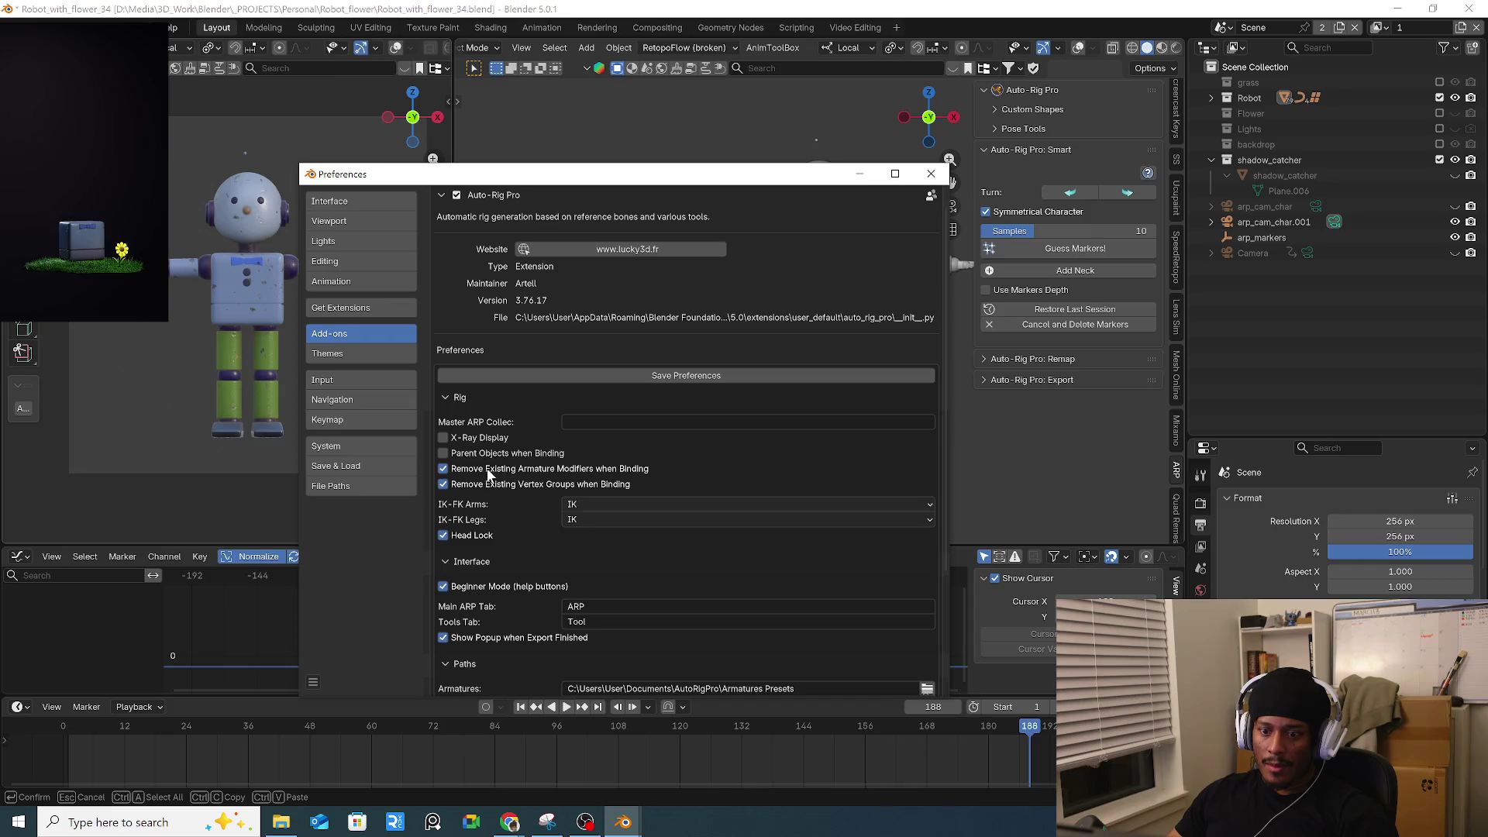
scroll(509, 508, "up", 5)
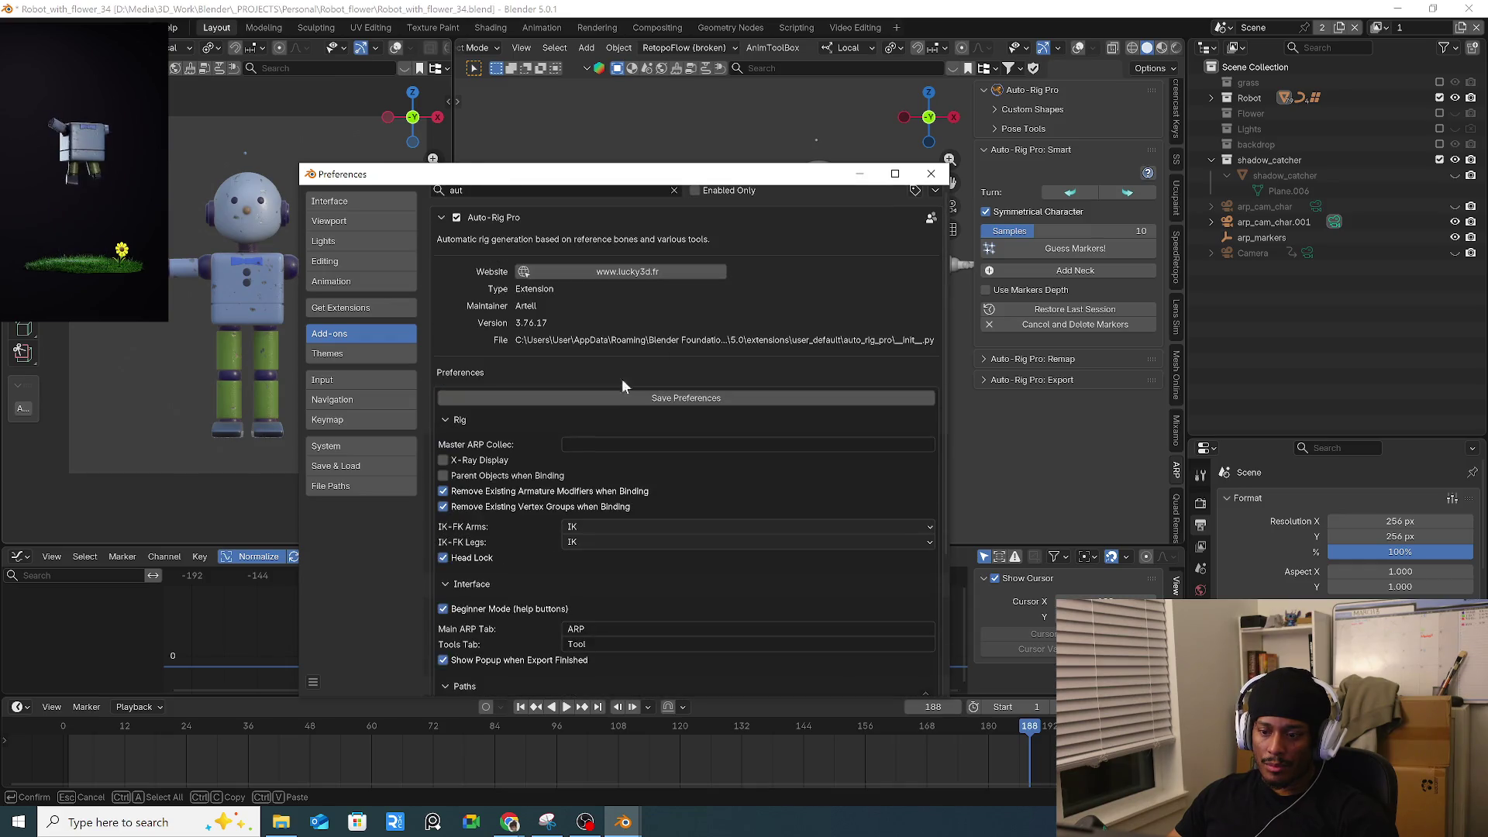
left_click(930, 174)
key("Home")
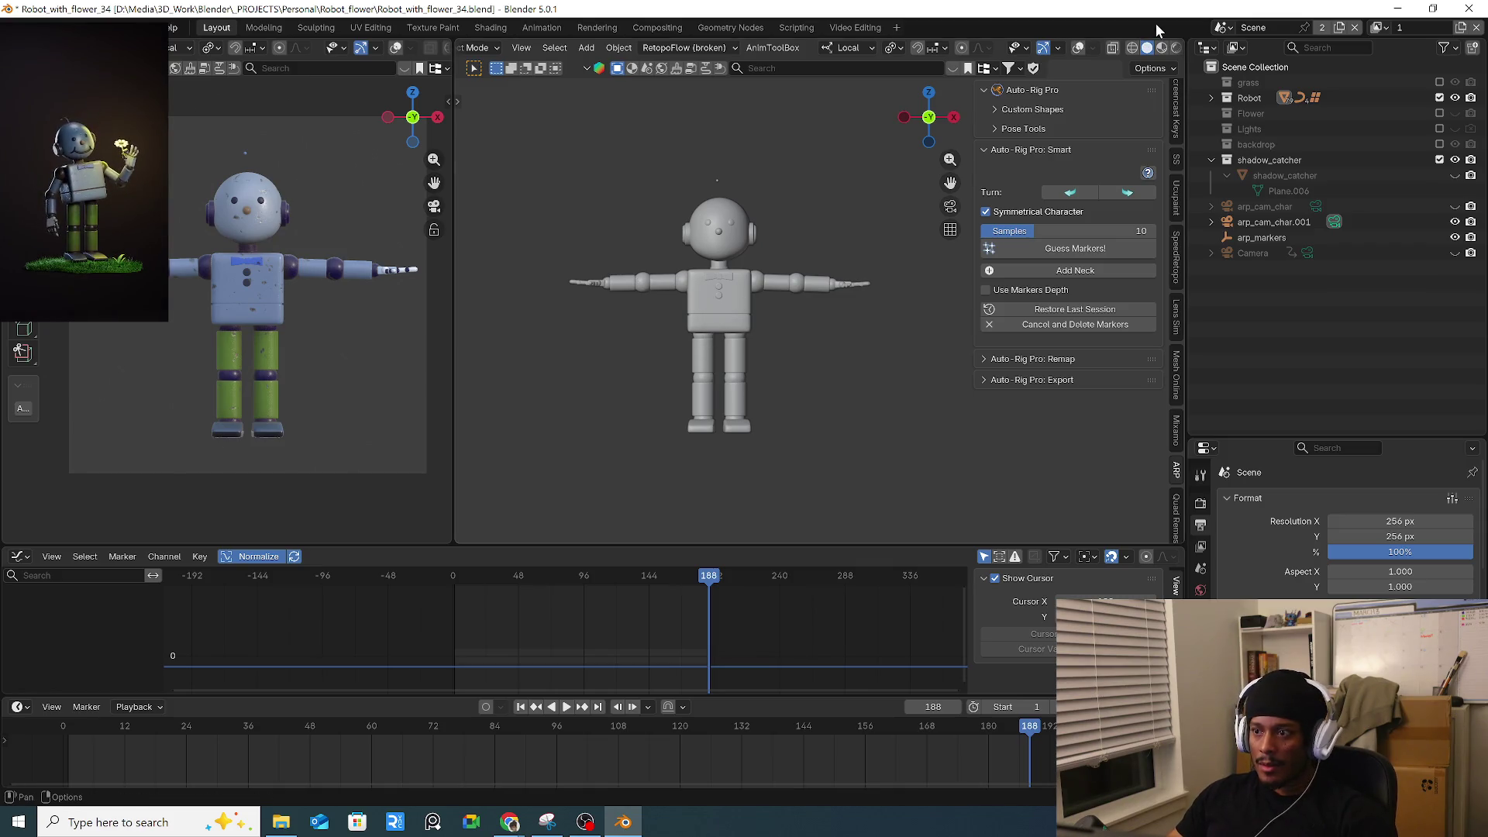
left_click(1063, 325)
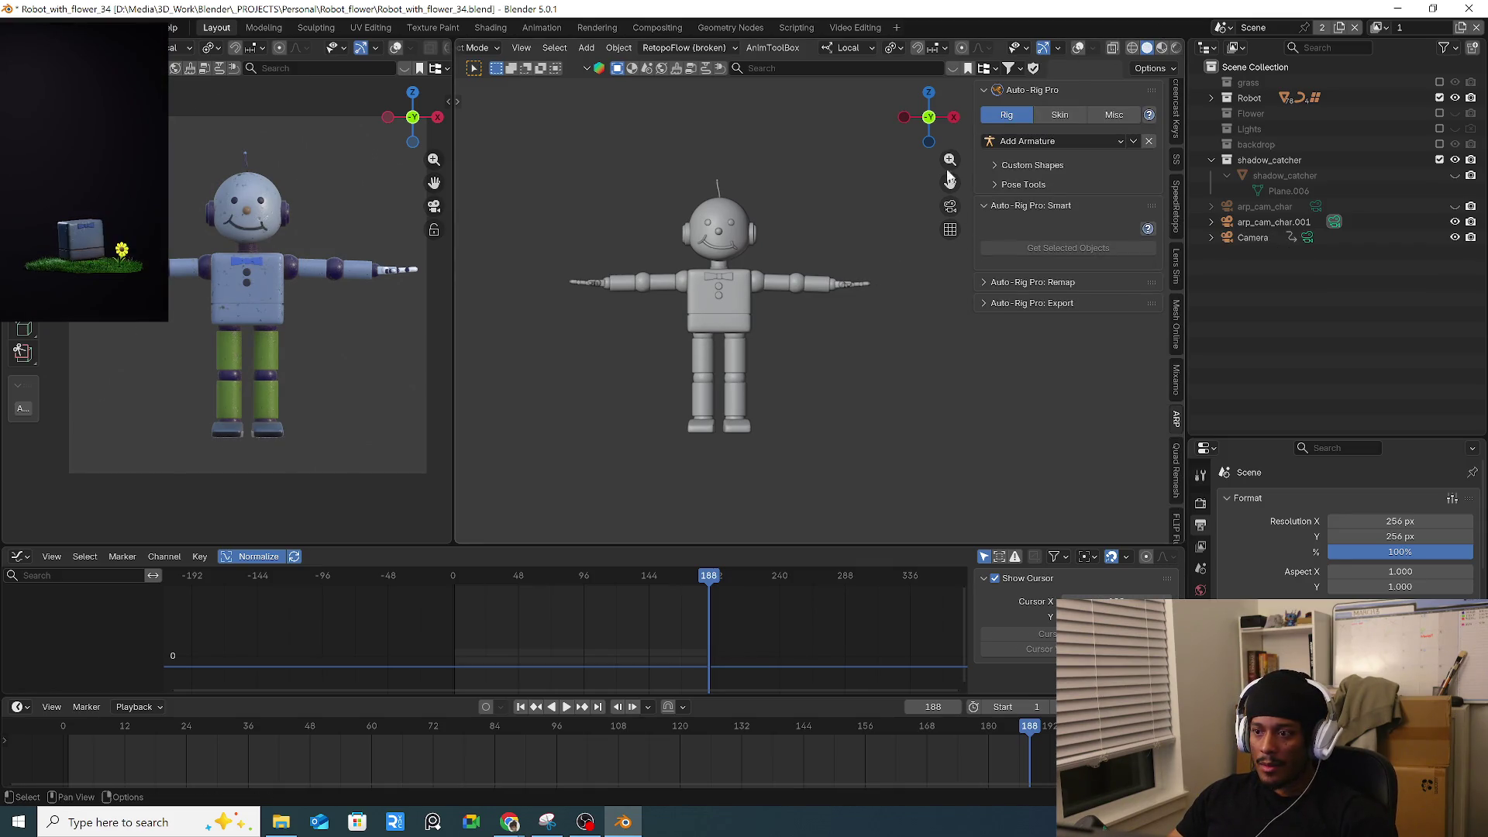
left_click(1078, 47)
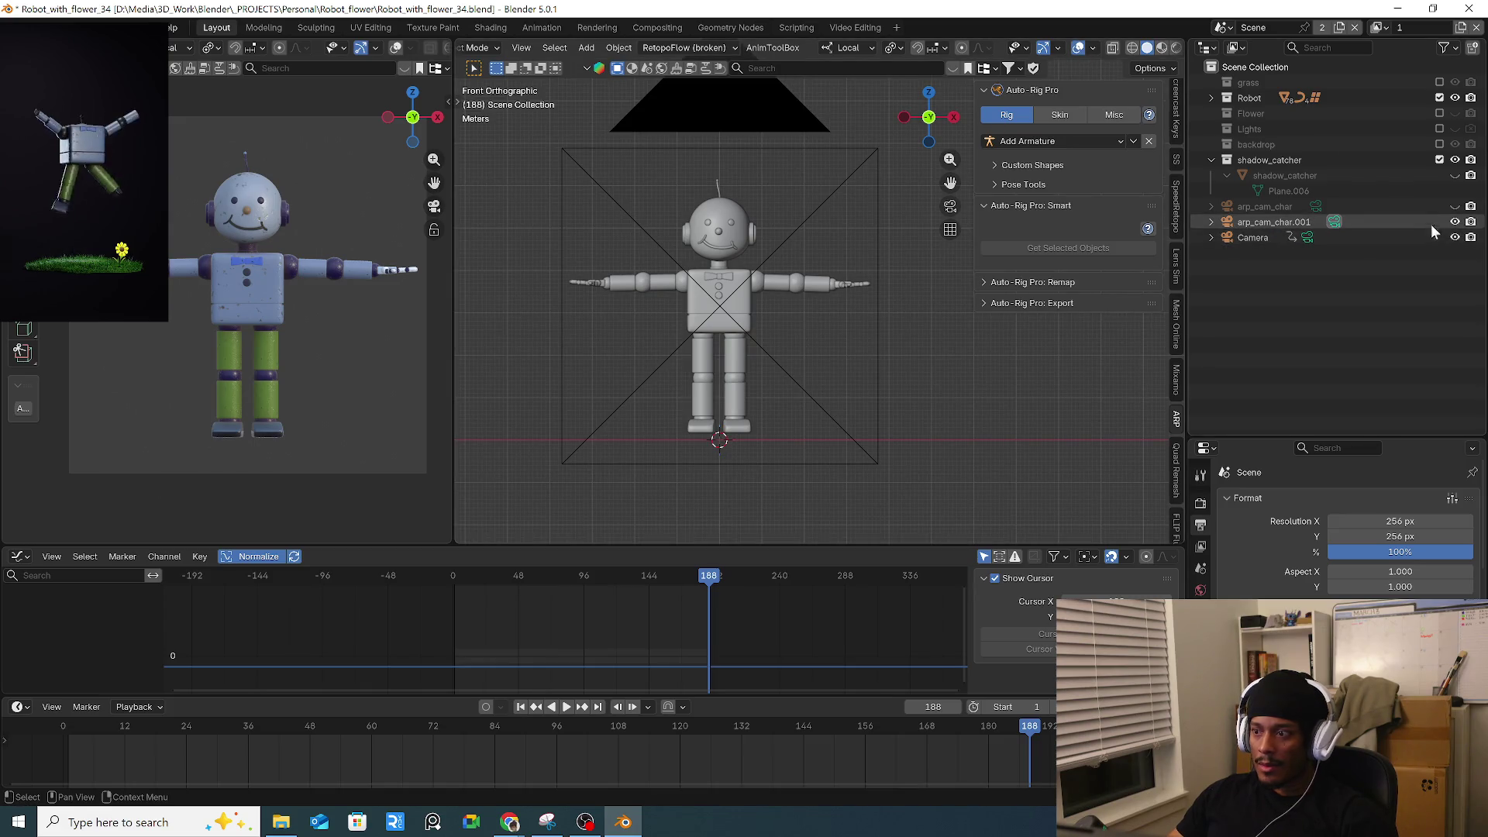
left_click(1455, 222)
left_click(1260, 226)
middle_click_drag(767, 294, 969, 282)
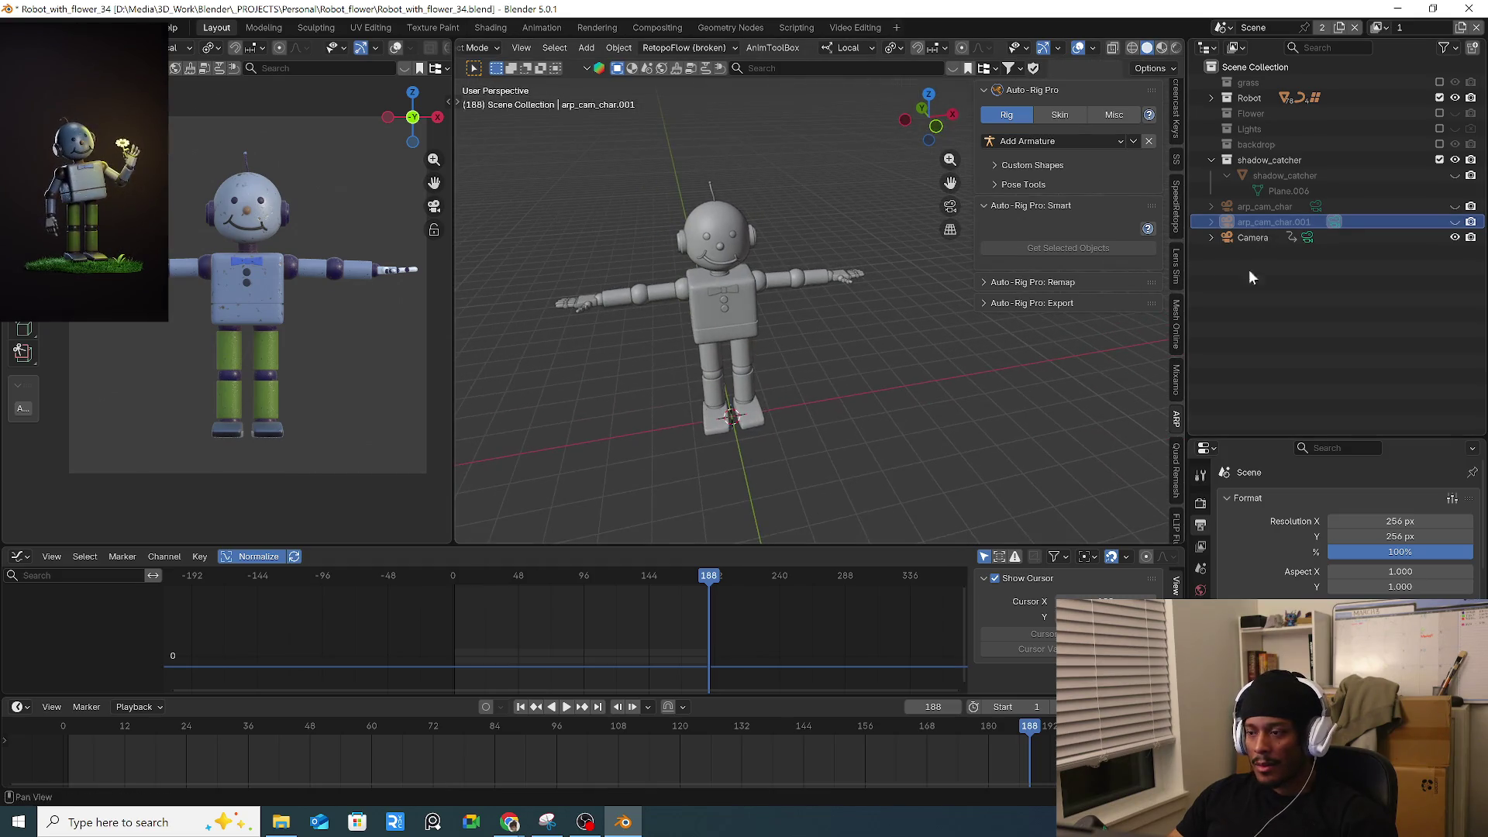
key("Delete")
left_click(1272, 209)
key("Delete")
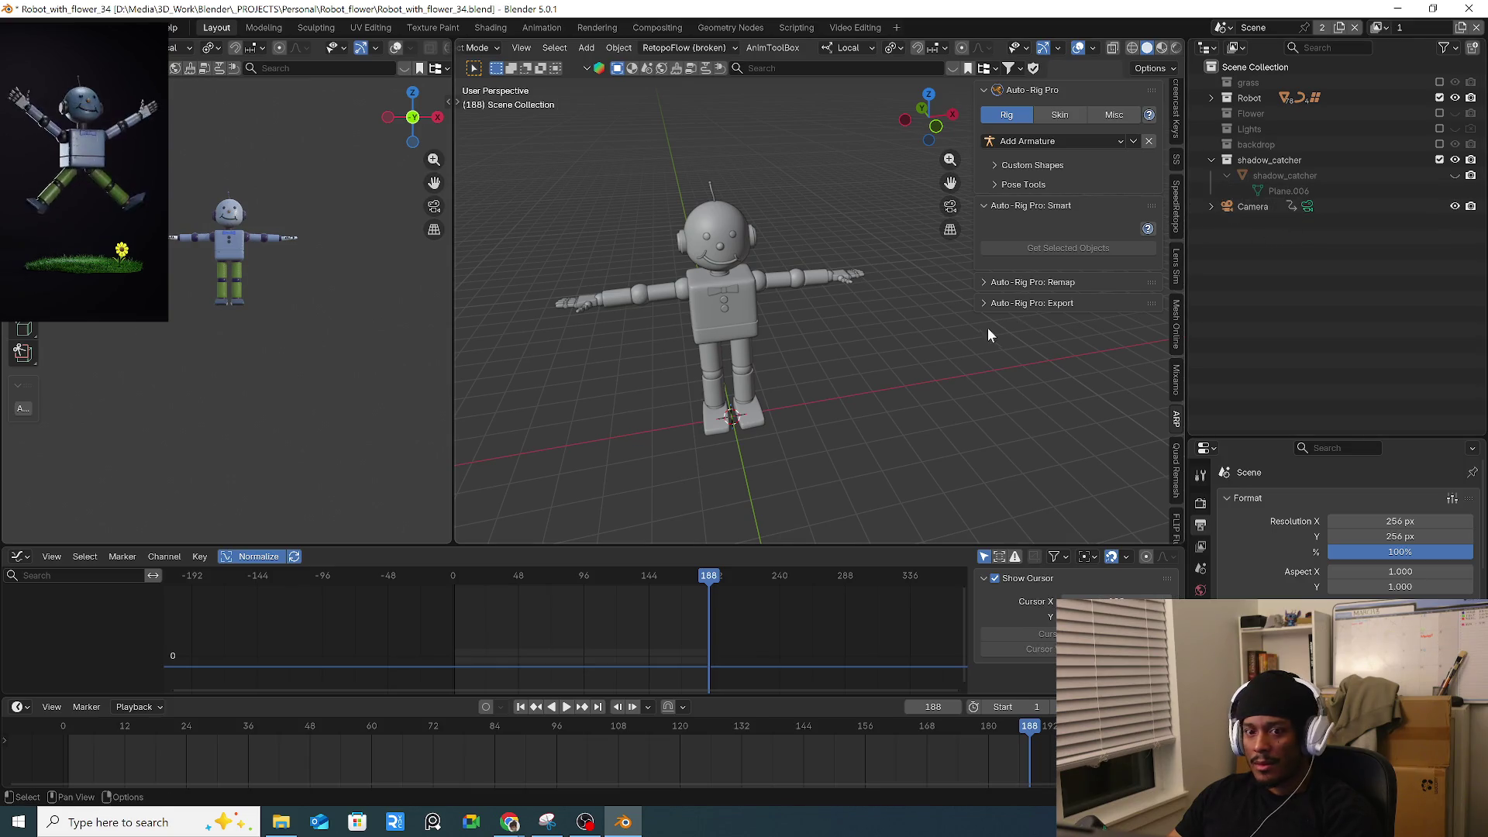
key("ctrl+z")
key("KP_0")
key("KP_1")
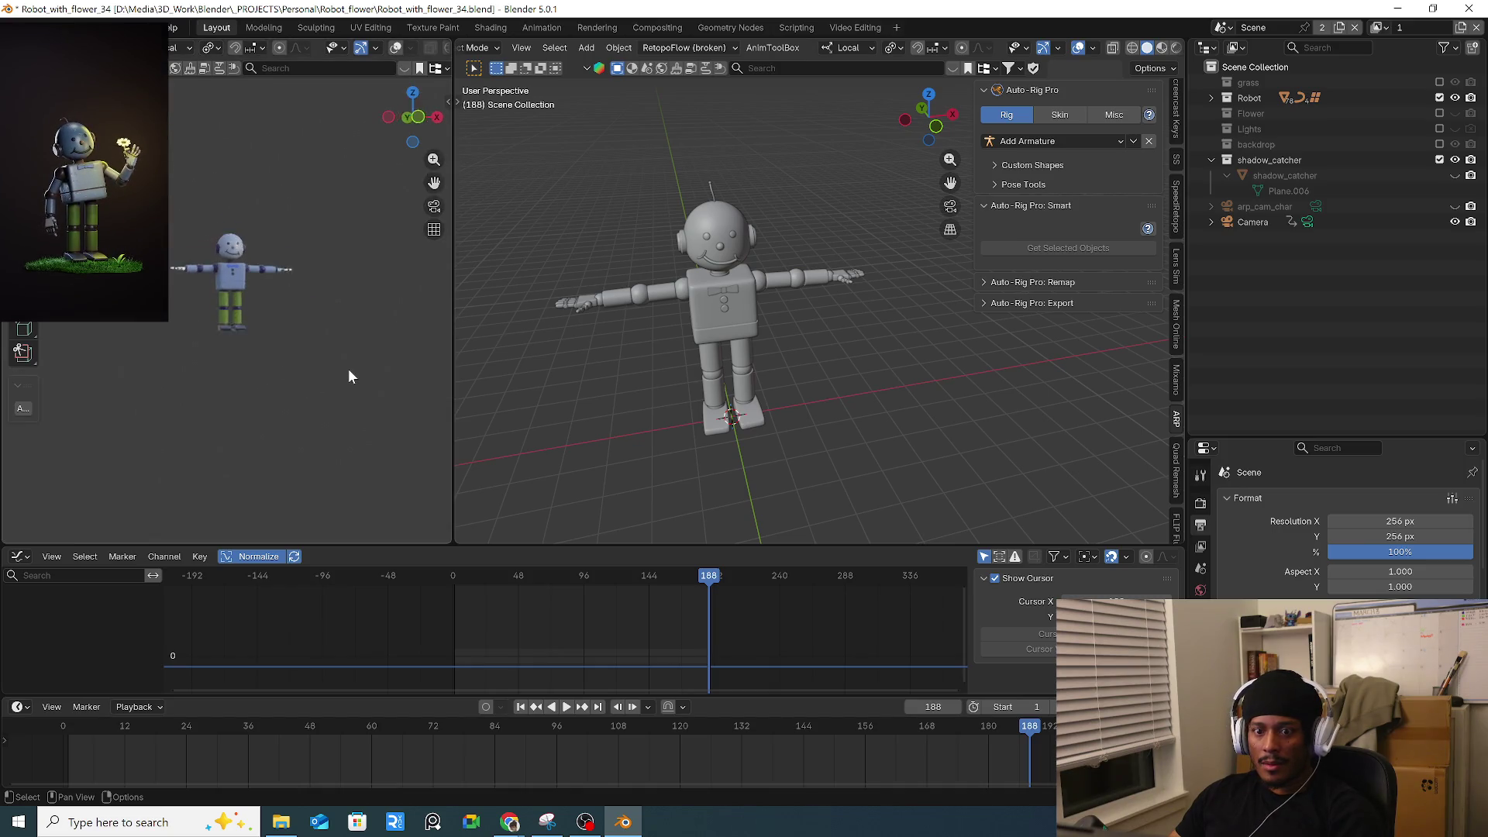
key("KP_0")
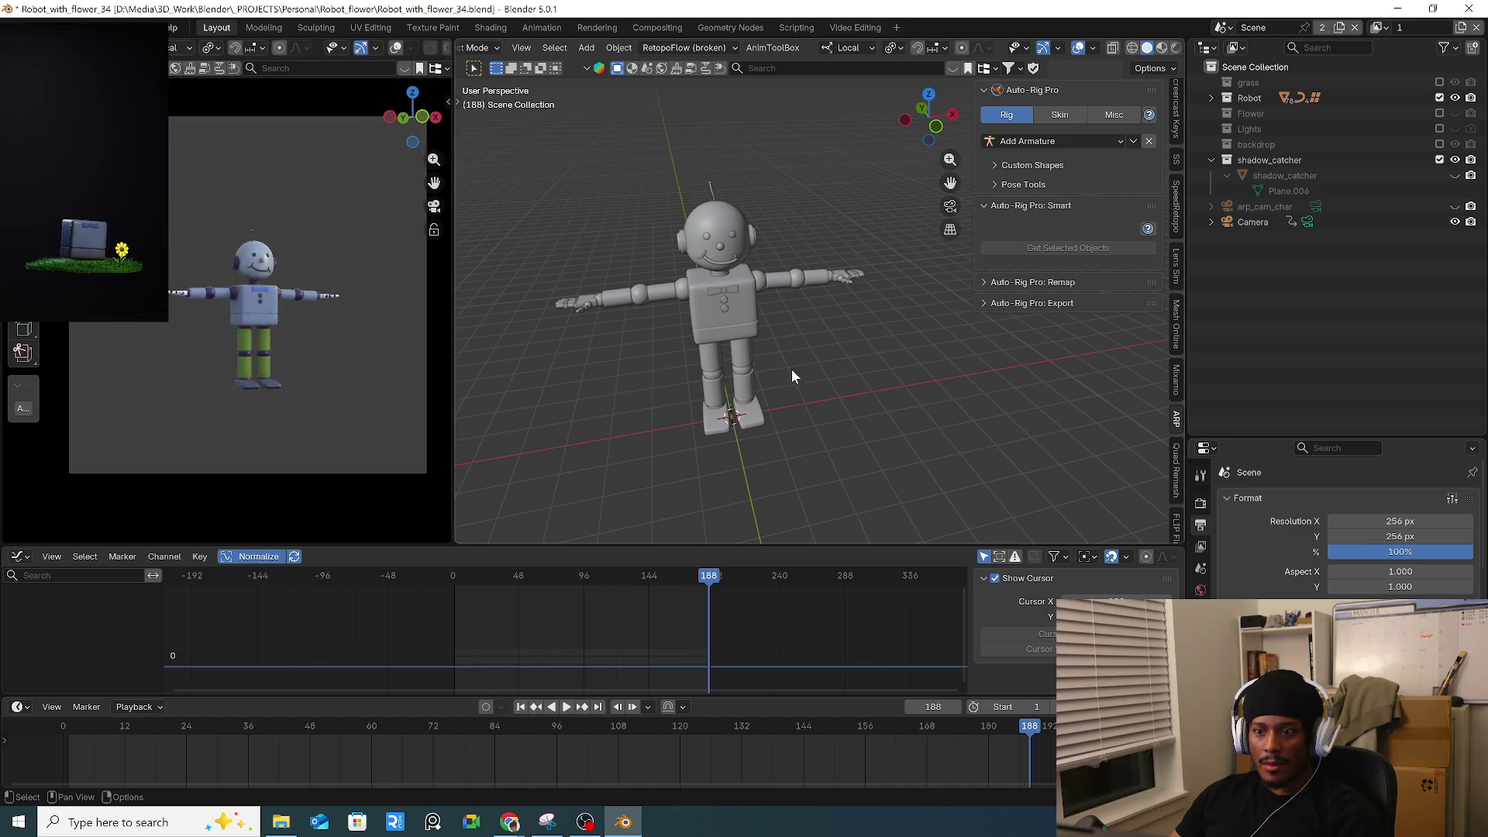
middle_click_drag(800, 374, 582, 370)
scroll(704, 351, "up", 1)
left_click_drag(147, 728, 655, 728)
scroll(769, 474, "up", 3)
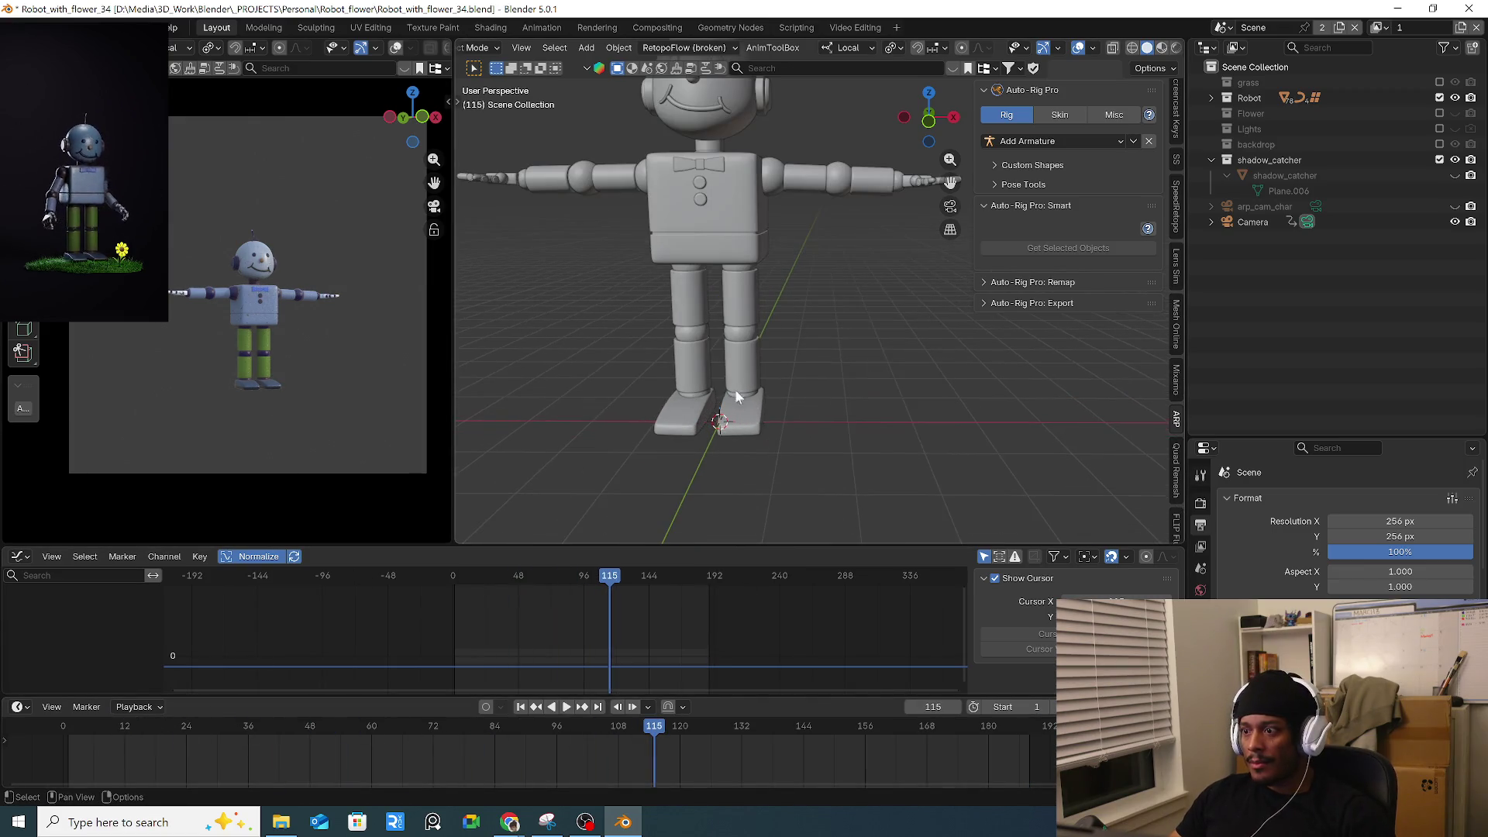
scroll(744, 397, "down", 1)
left_click(768, 371)
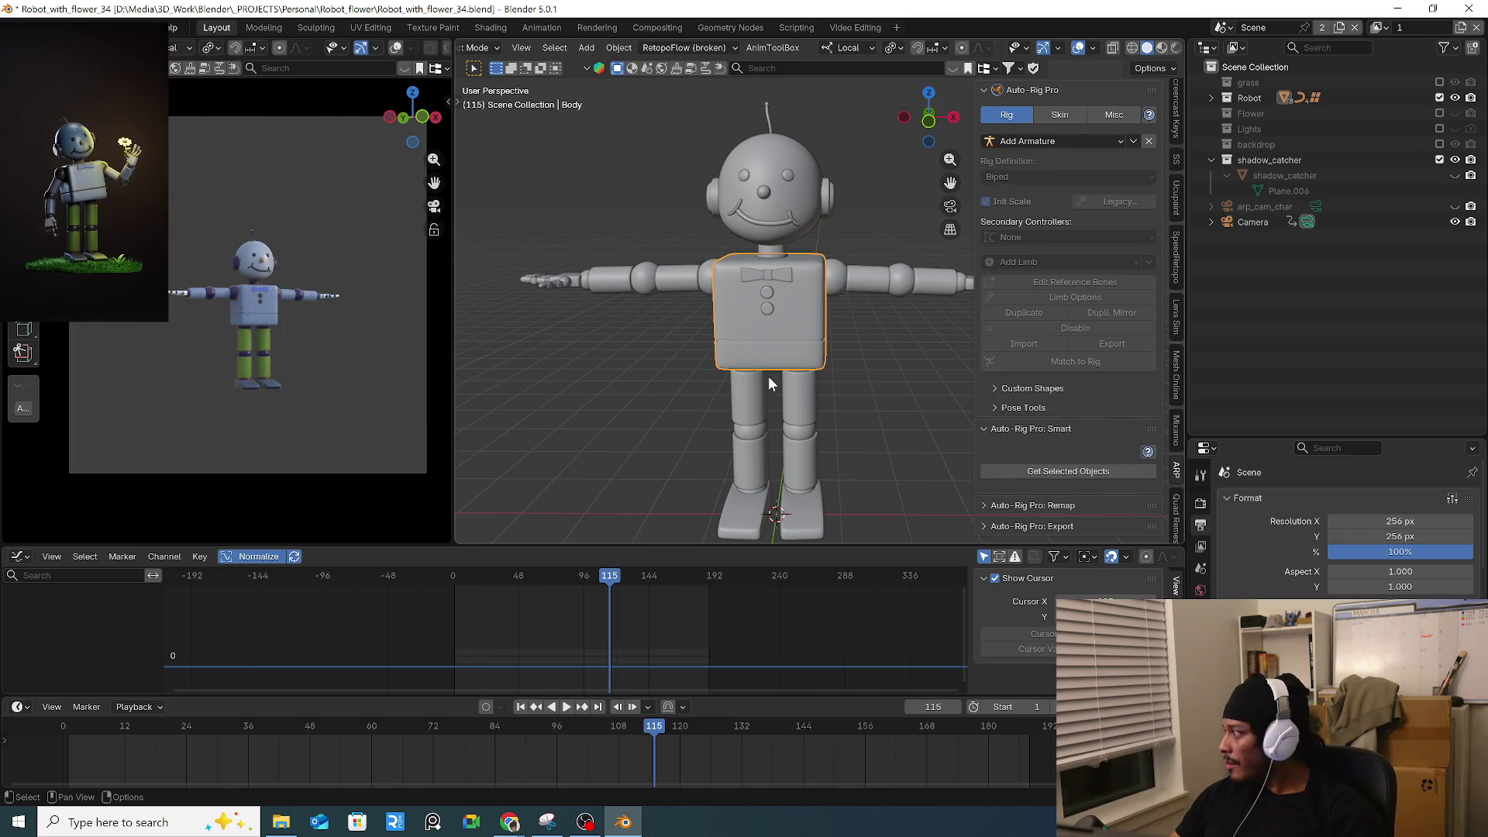
scroll(781, 389, "down", 2)
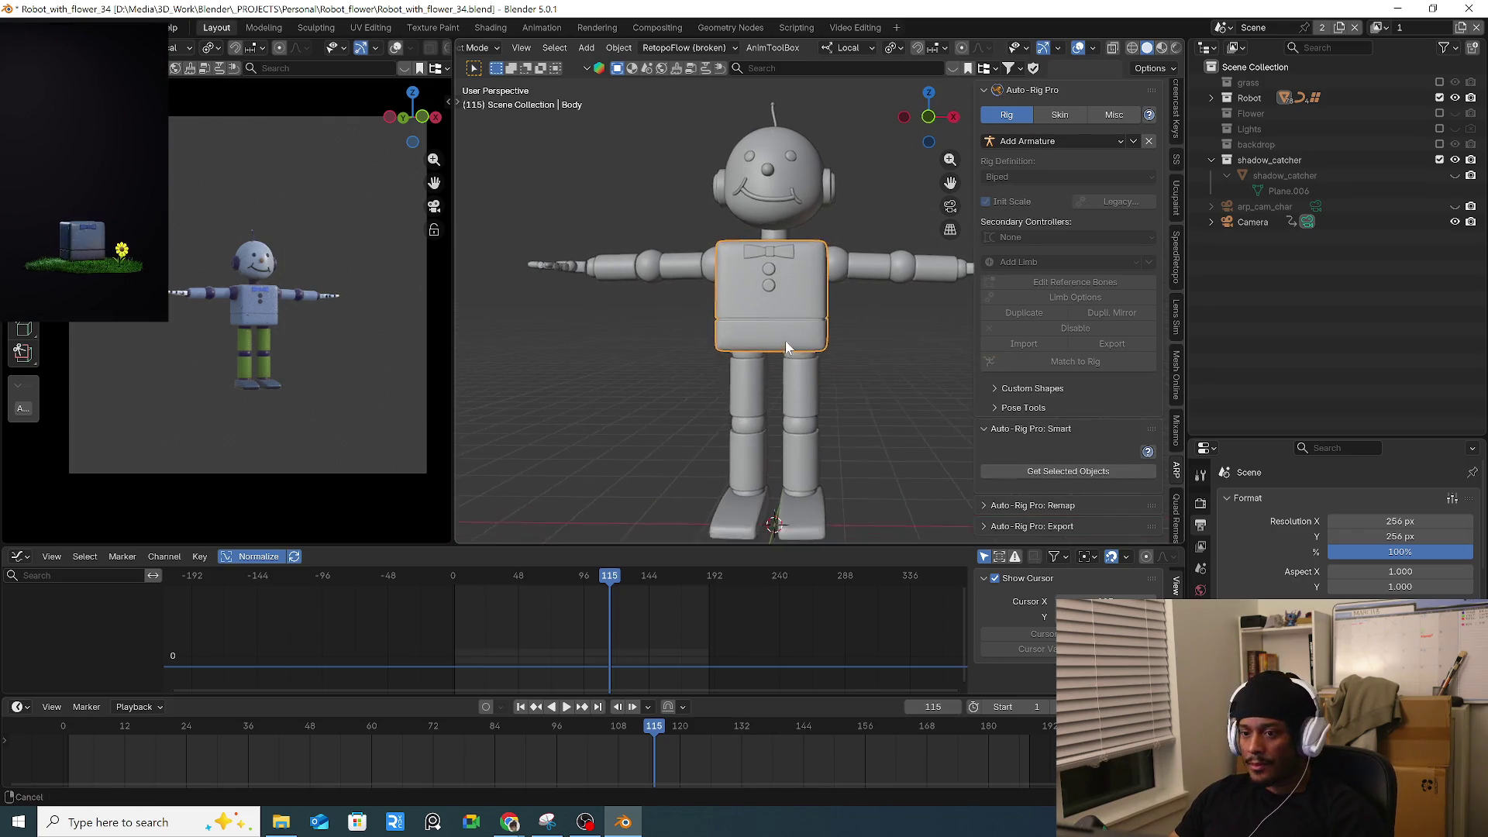
mouse_move(579, 262)
left_mouse_down()
mouse_move(728, 275)
mouse_move(727, 296)
left_mouse_up()
Select the robot's right arm, head and legs and load them into Auto-Rig Pro Smart as Full Body.
left_click(815, 298, "shift")
left_click_drag(712, 160, 836, 256, "shift")
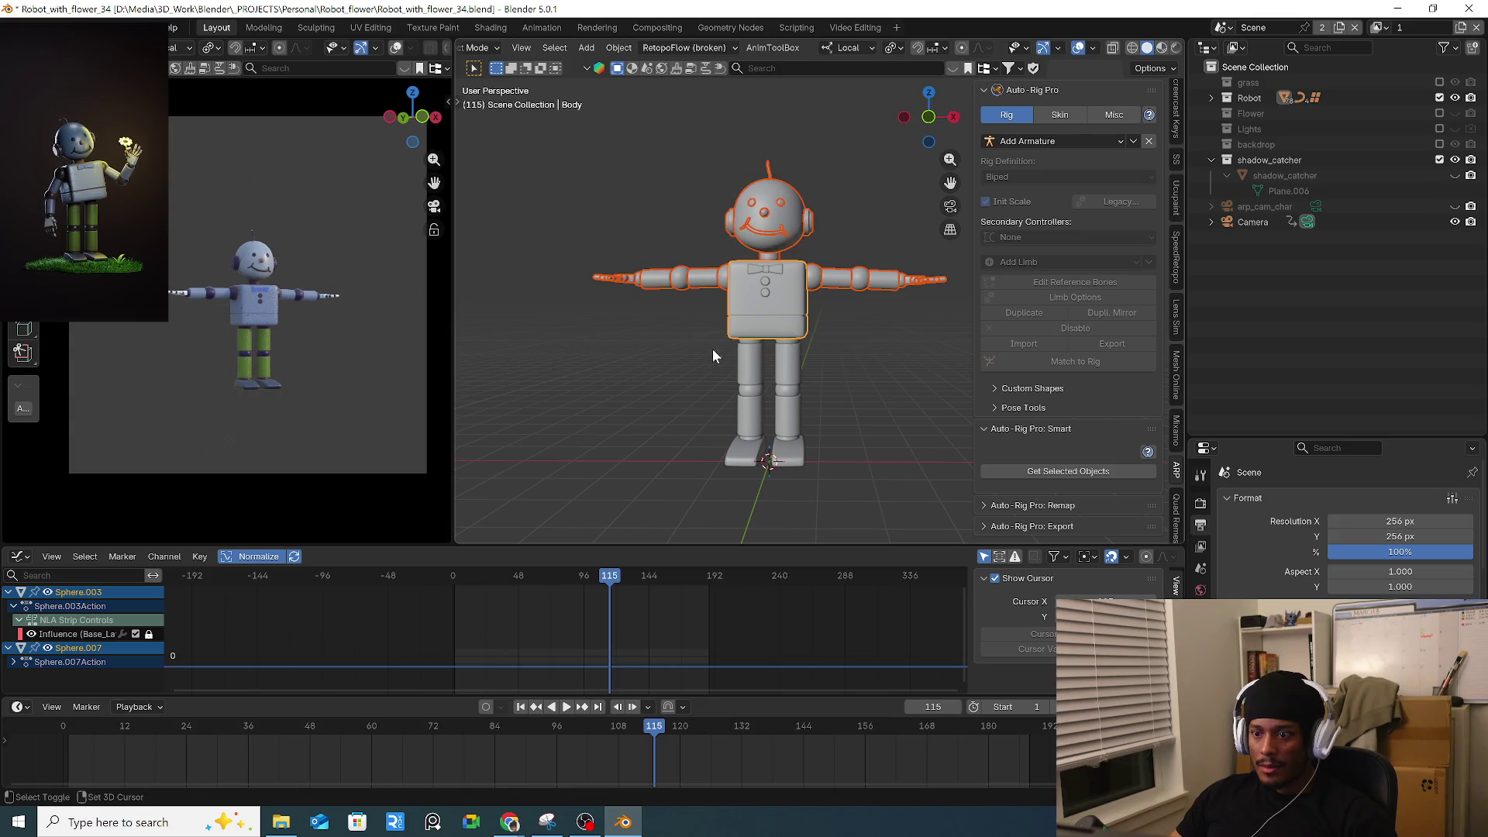
left_click_drag(685, 334, 923, 542, "shift")
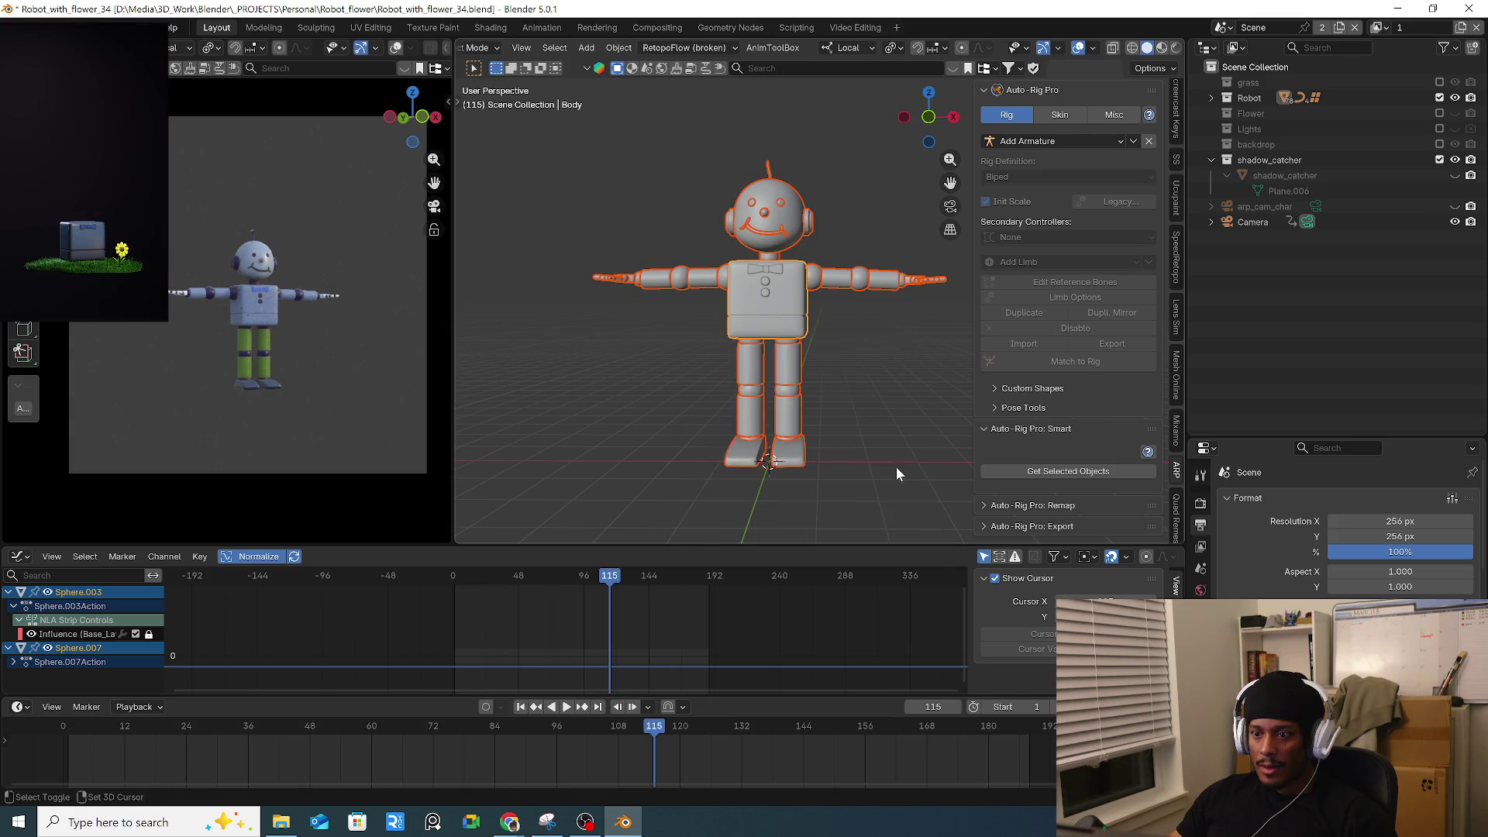
left_click(1094, 471)
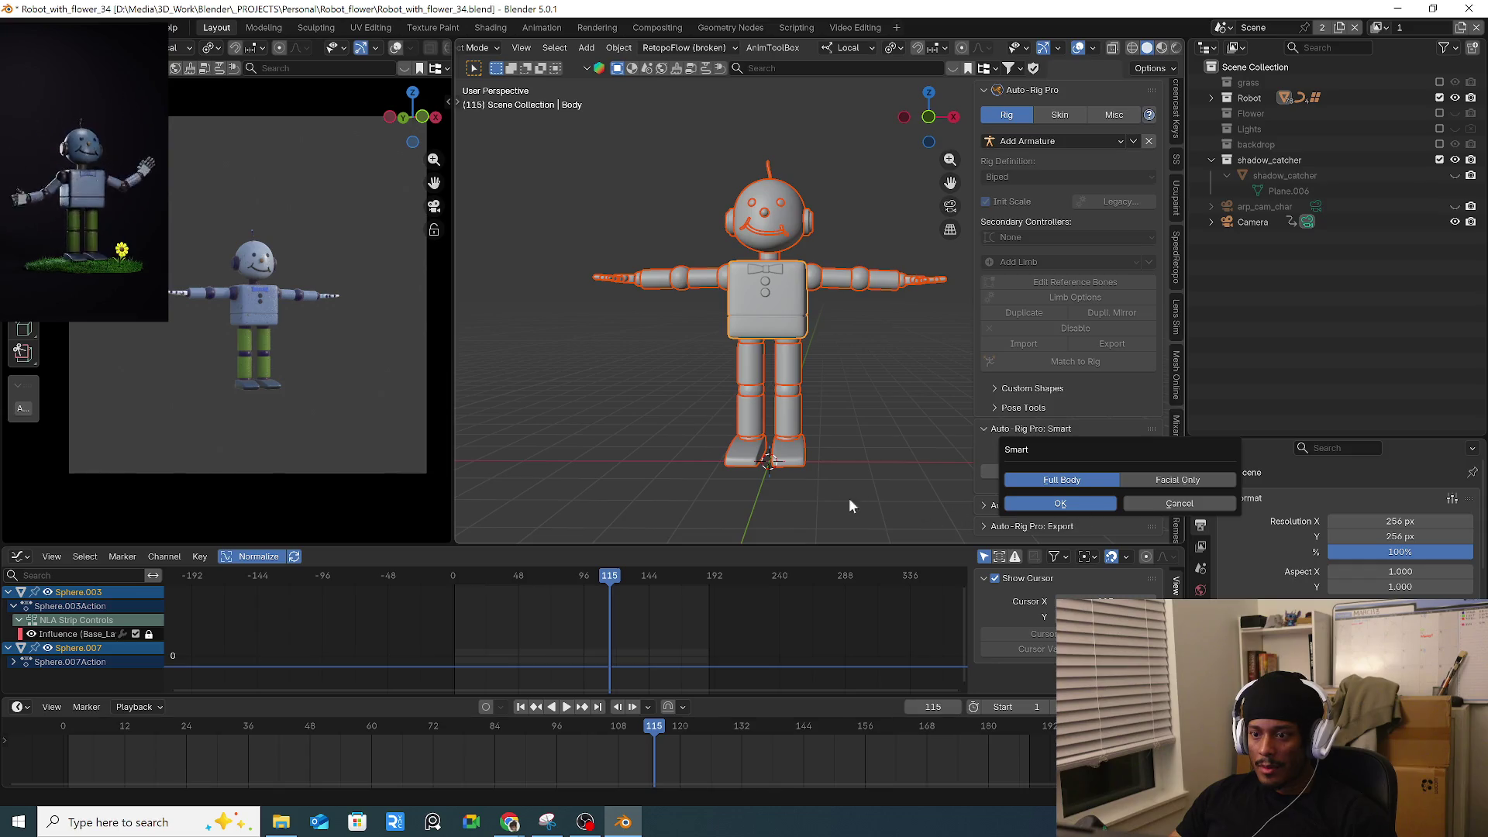
key("Return")
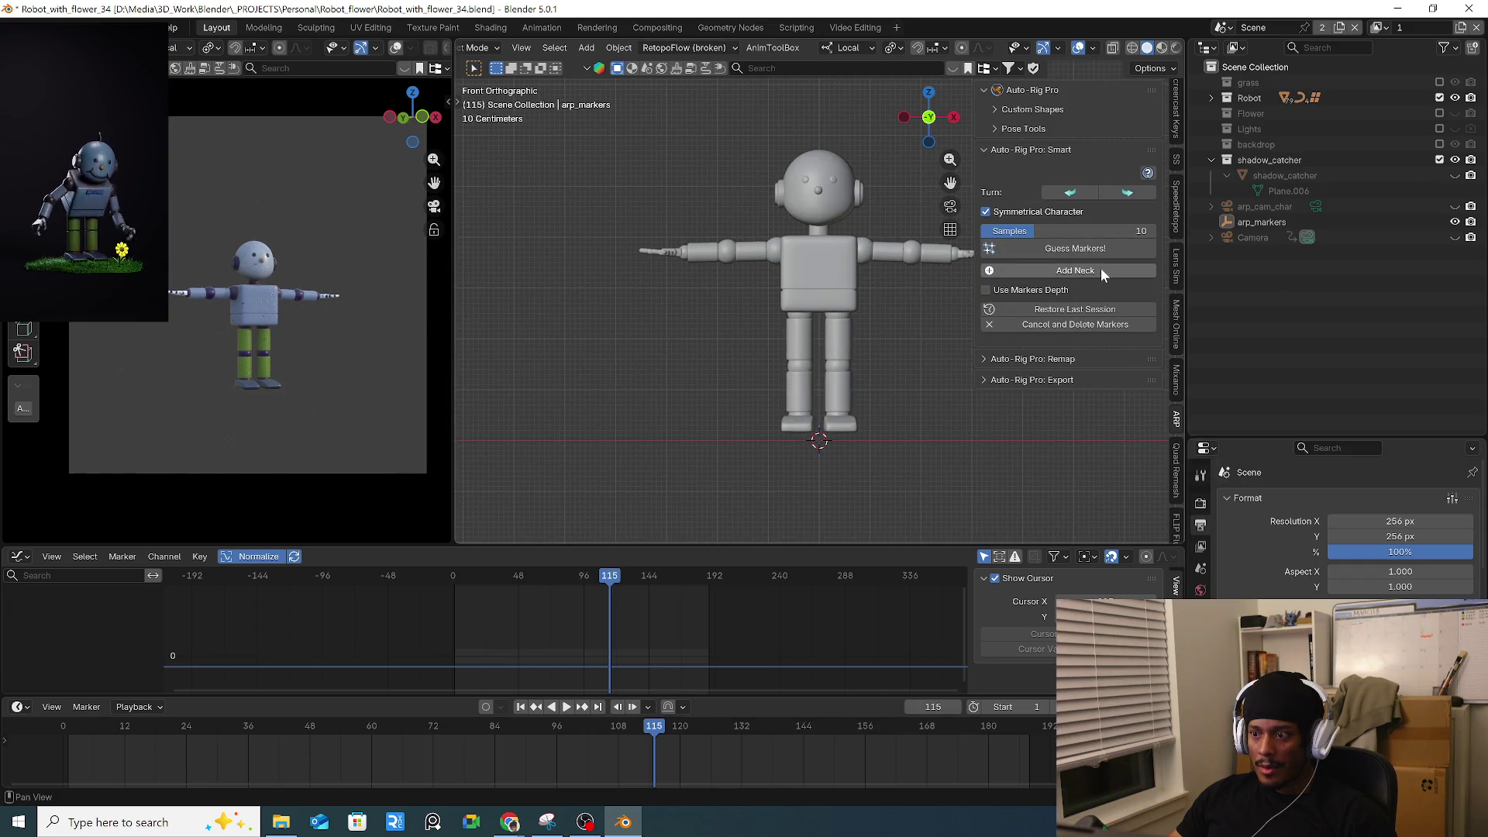
Place the neck, chin, shoulder and wrist markers on the robot in front view.
left_click(1100, 268)
left_click(858, 231)
left_click(1108, 264)
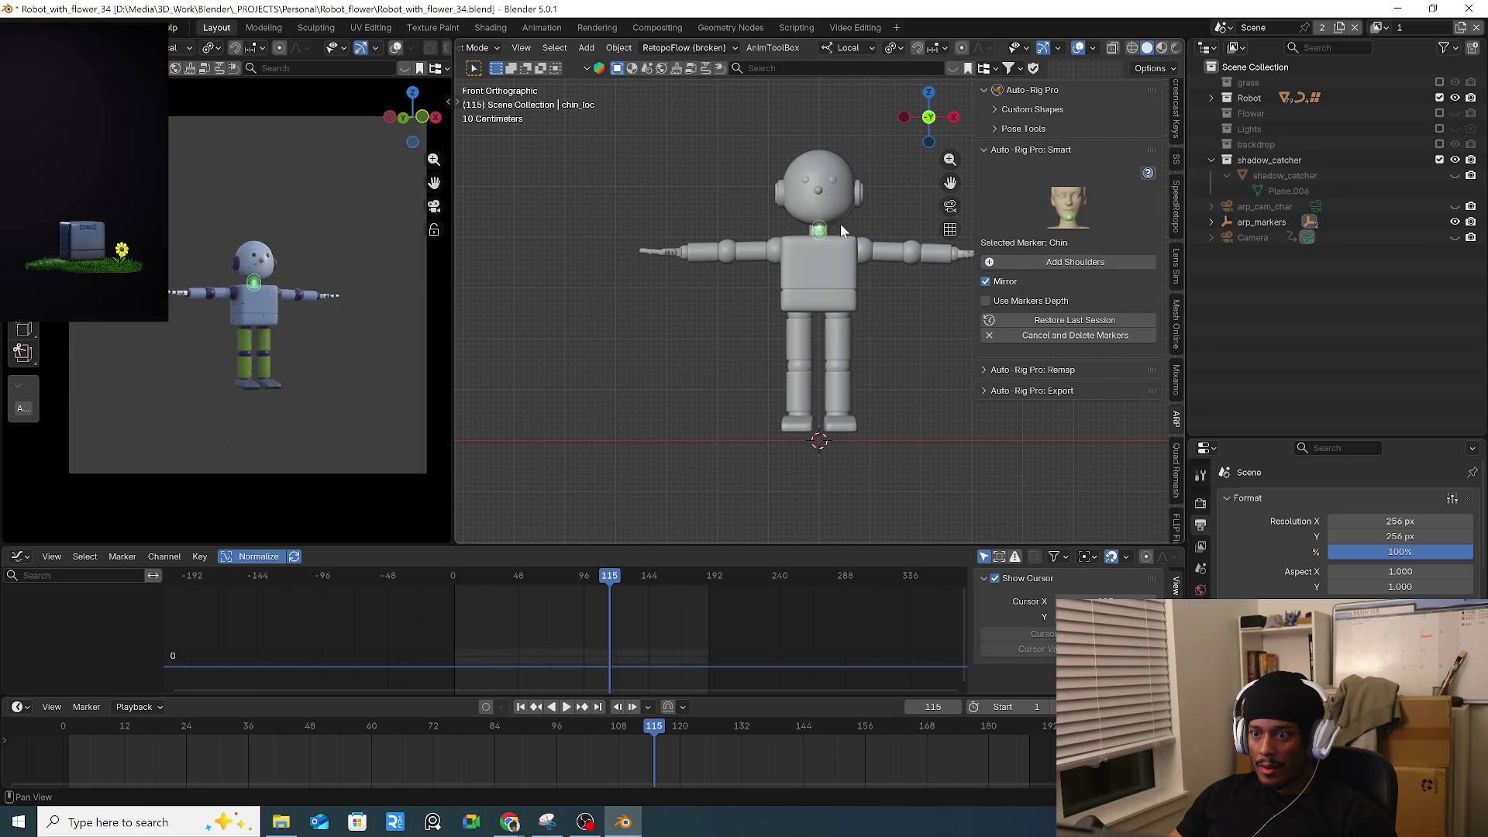
mouse_move(872, 224)
middle_mouse_down("shift")
mouse_move(825, 356)
mouse_move(771, 380)
middle_mouse_up("shift")
left_click(1071, 263)
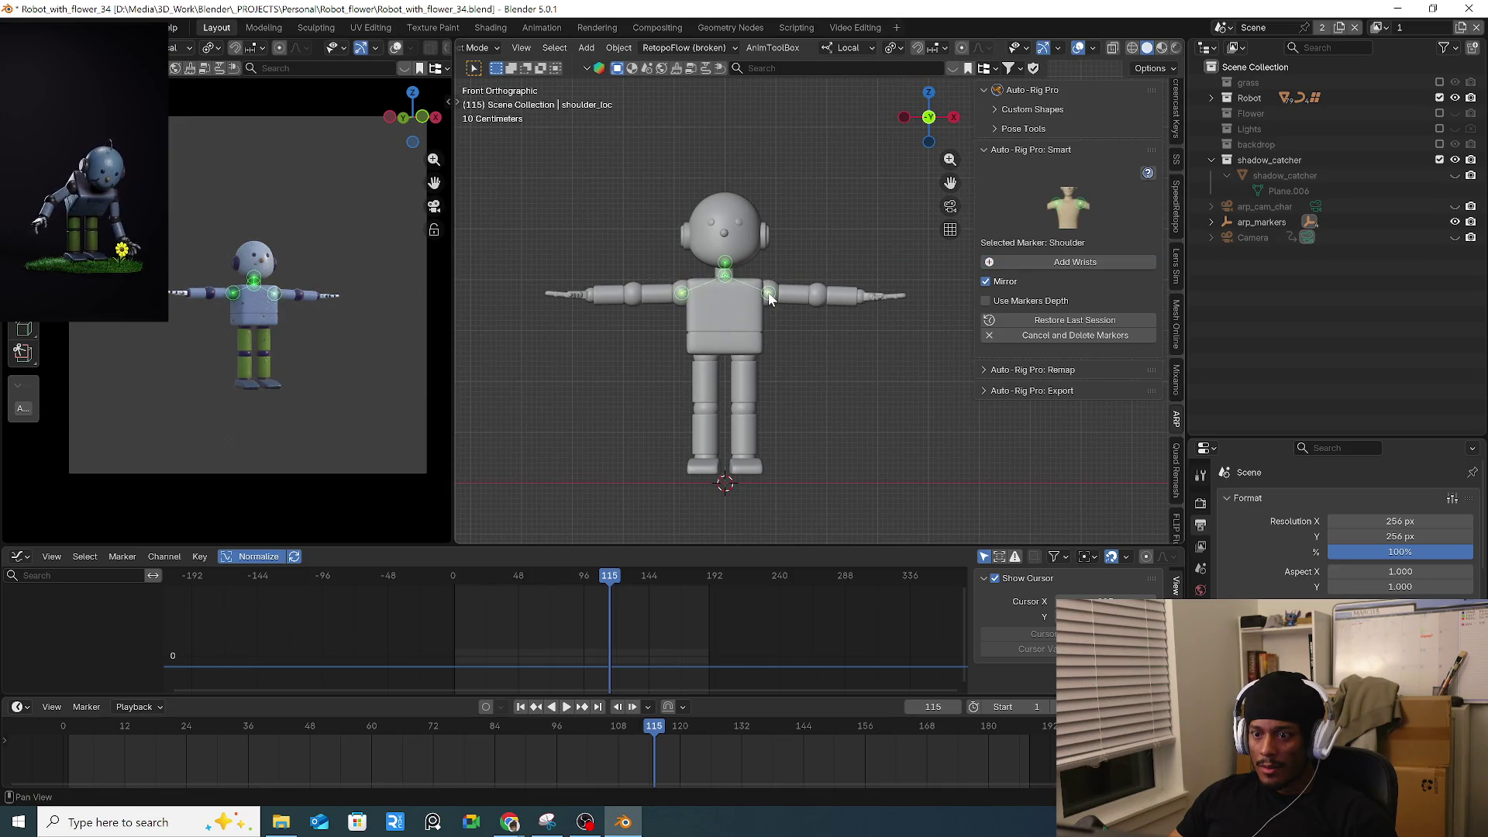
left_click(1074, 262)
left_click(860, 297)
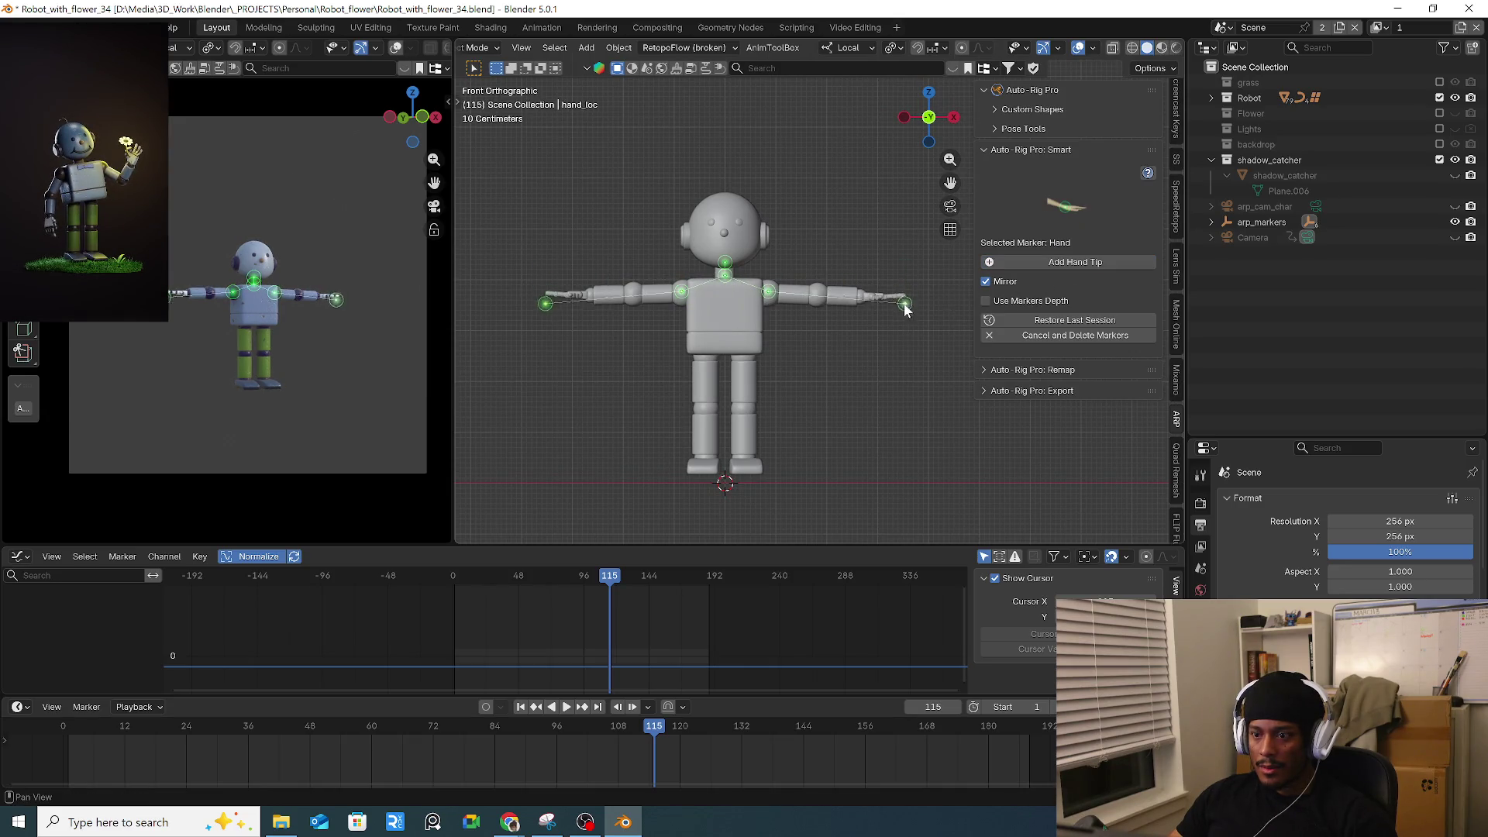
Place the hand tip, pelvis root and ankle markers, then run Guess Fingers.
left_click(1081, 265)
left_click(905, 294)
left_click(1099, 262)
left_click(756, 351)
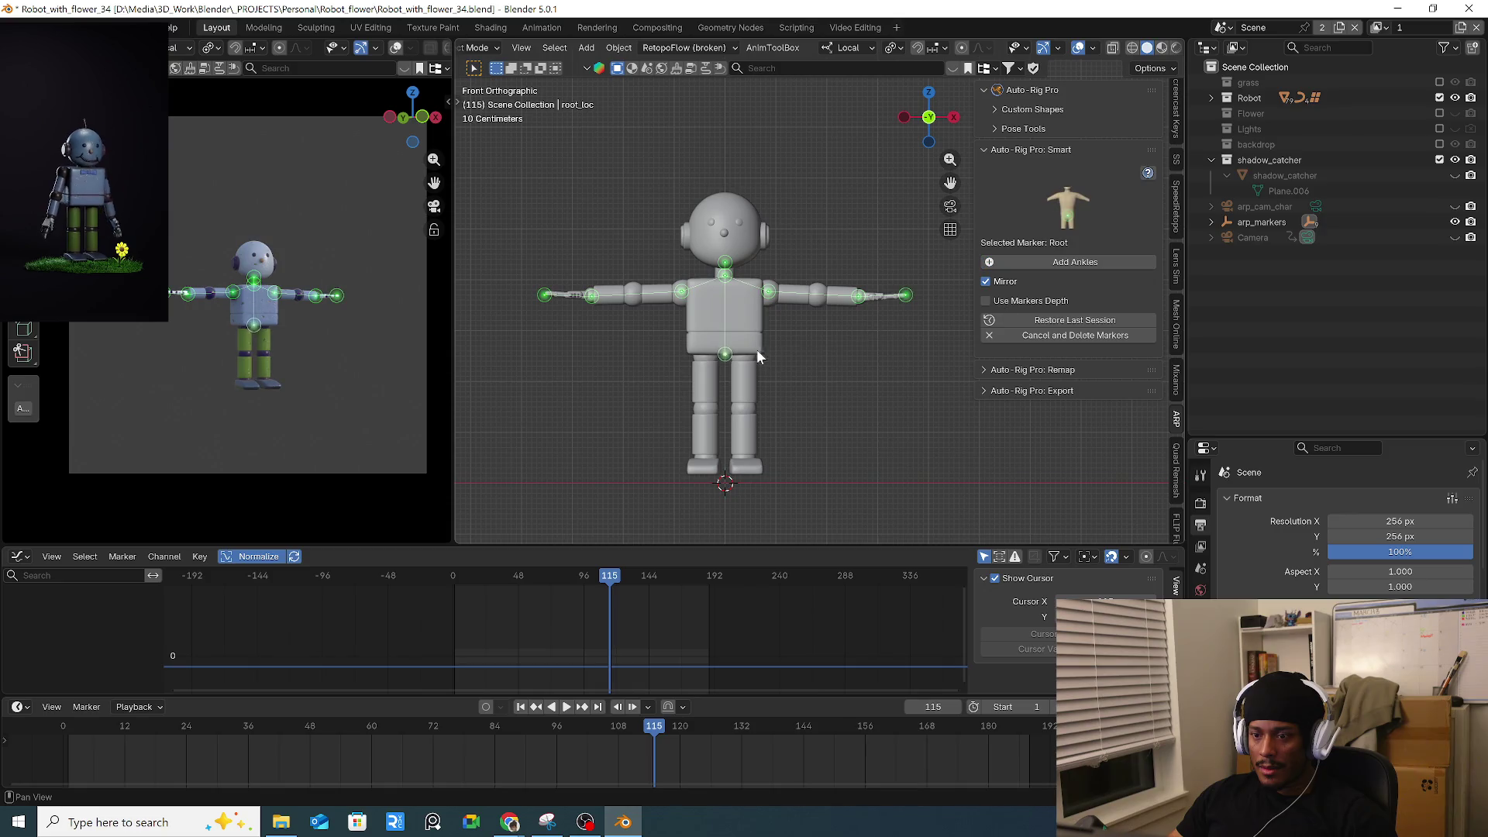
left_click(1082, 265)
left_click(741, 461)
left_click_drag(741, 463, 745, 463)
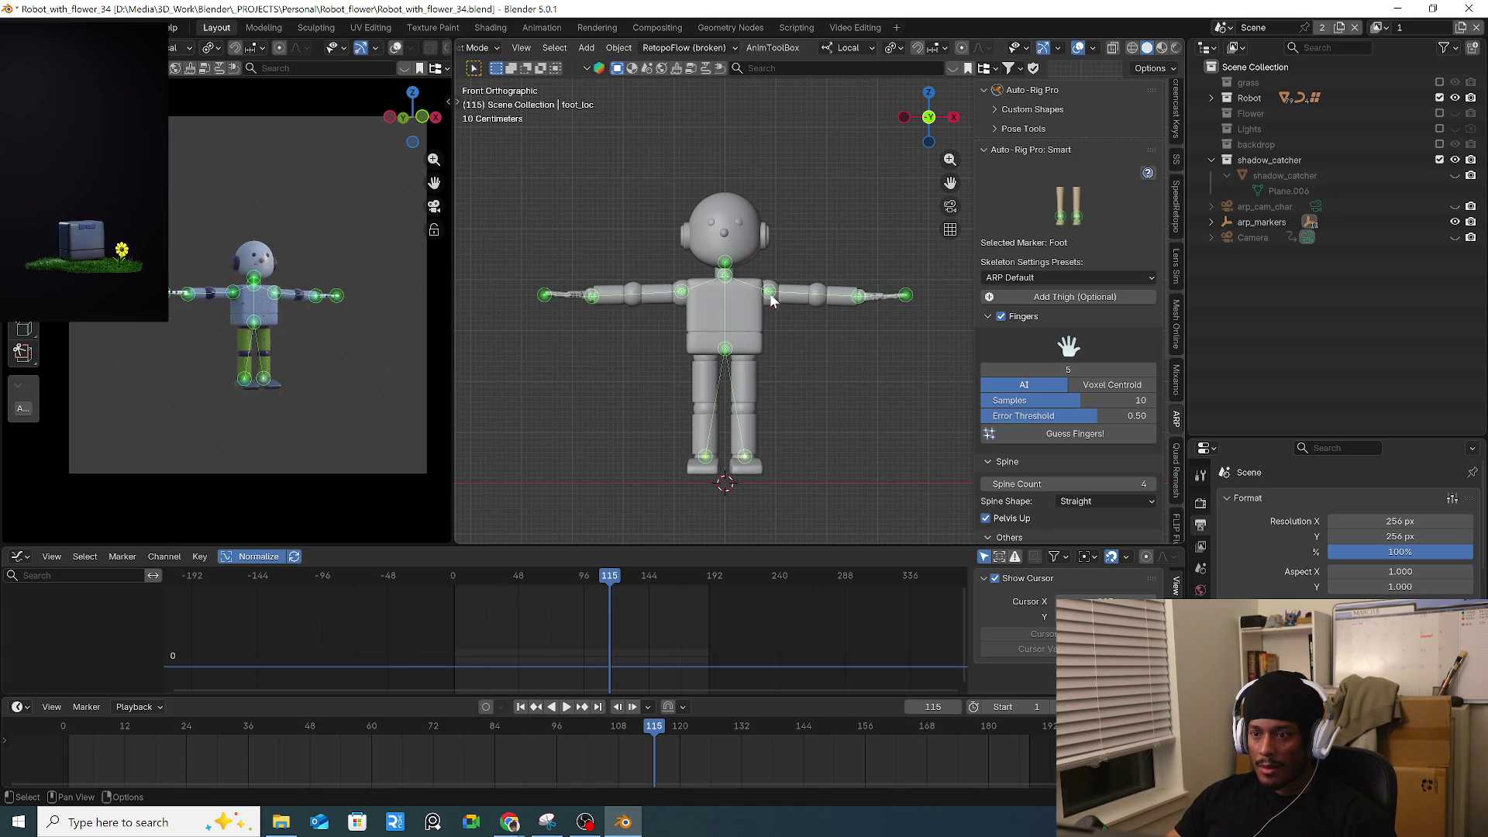
left_click(1088, 436)
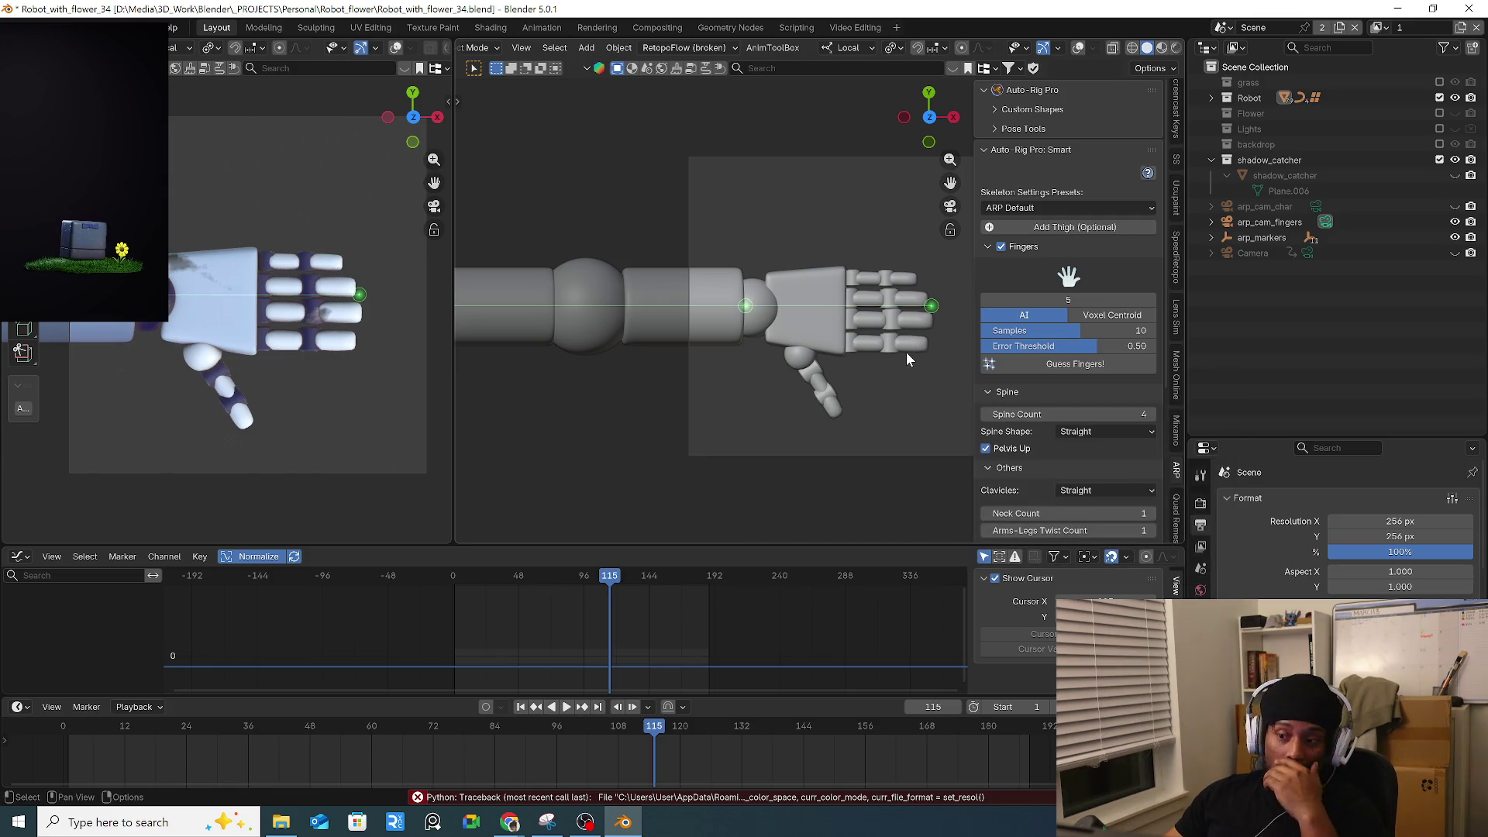
Try generating the rig with Go!, then cancel and delete all Smart markers after the errors.
scroll(905, 353, "down", 4)
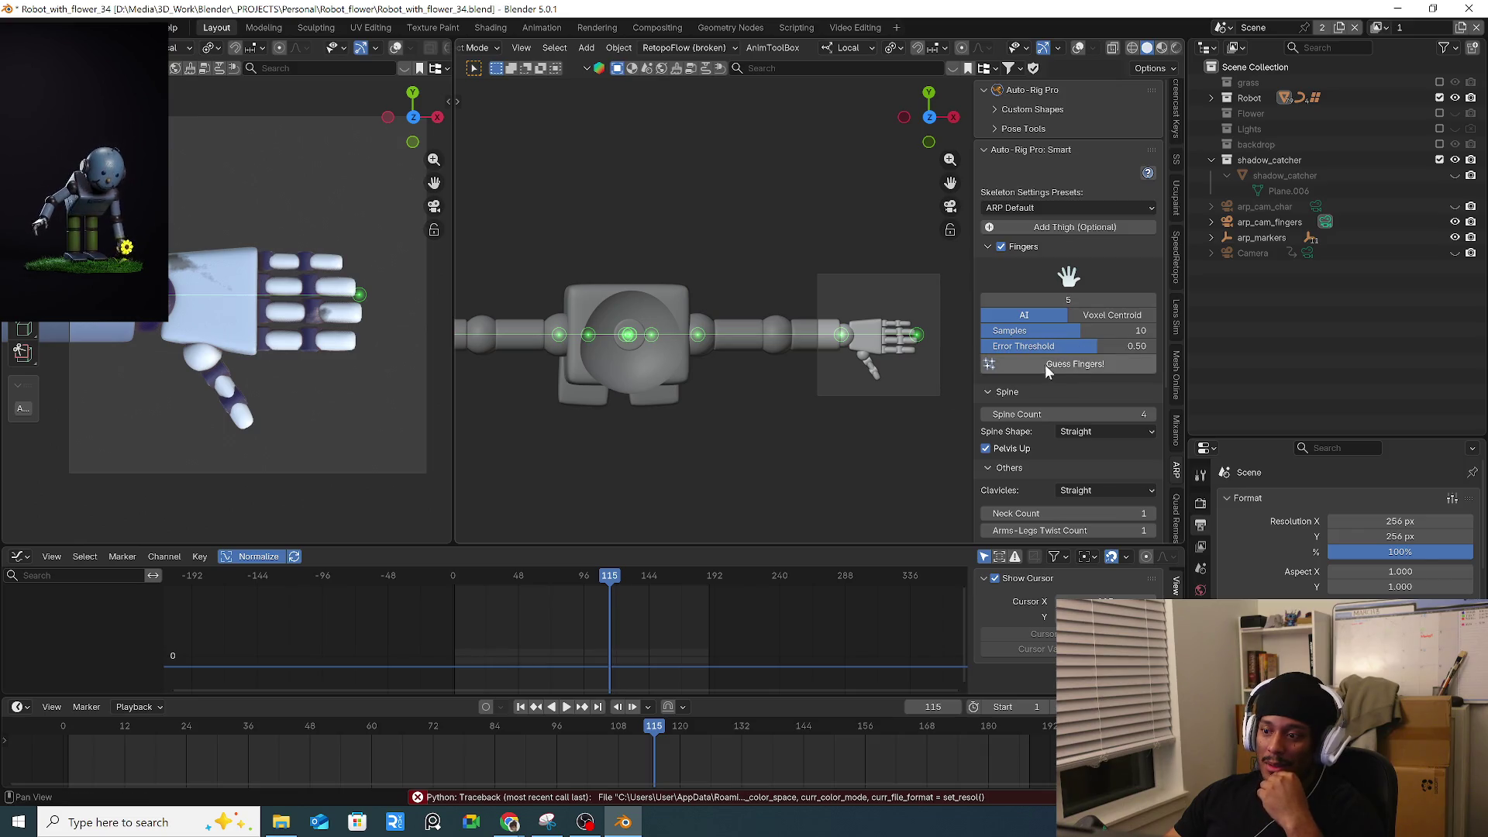
scroll(1108, 457, "down", 4)
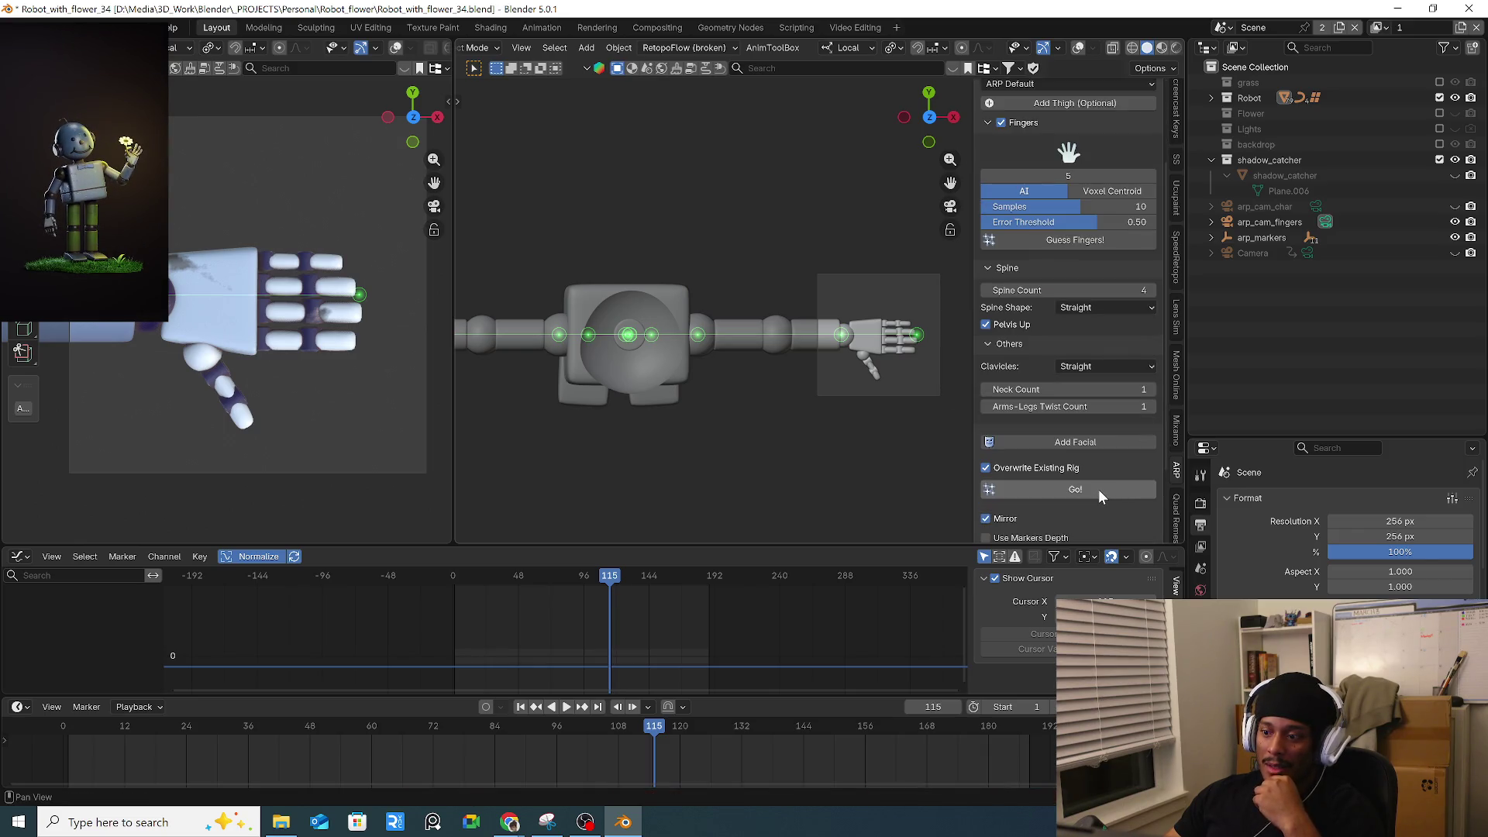
left_click(1099, 490)
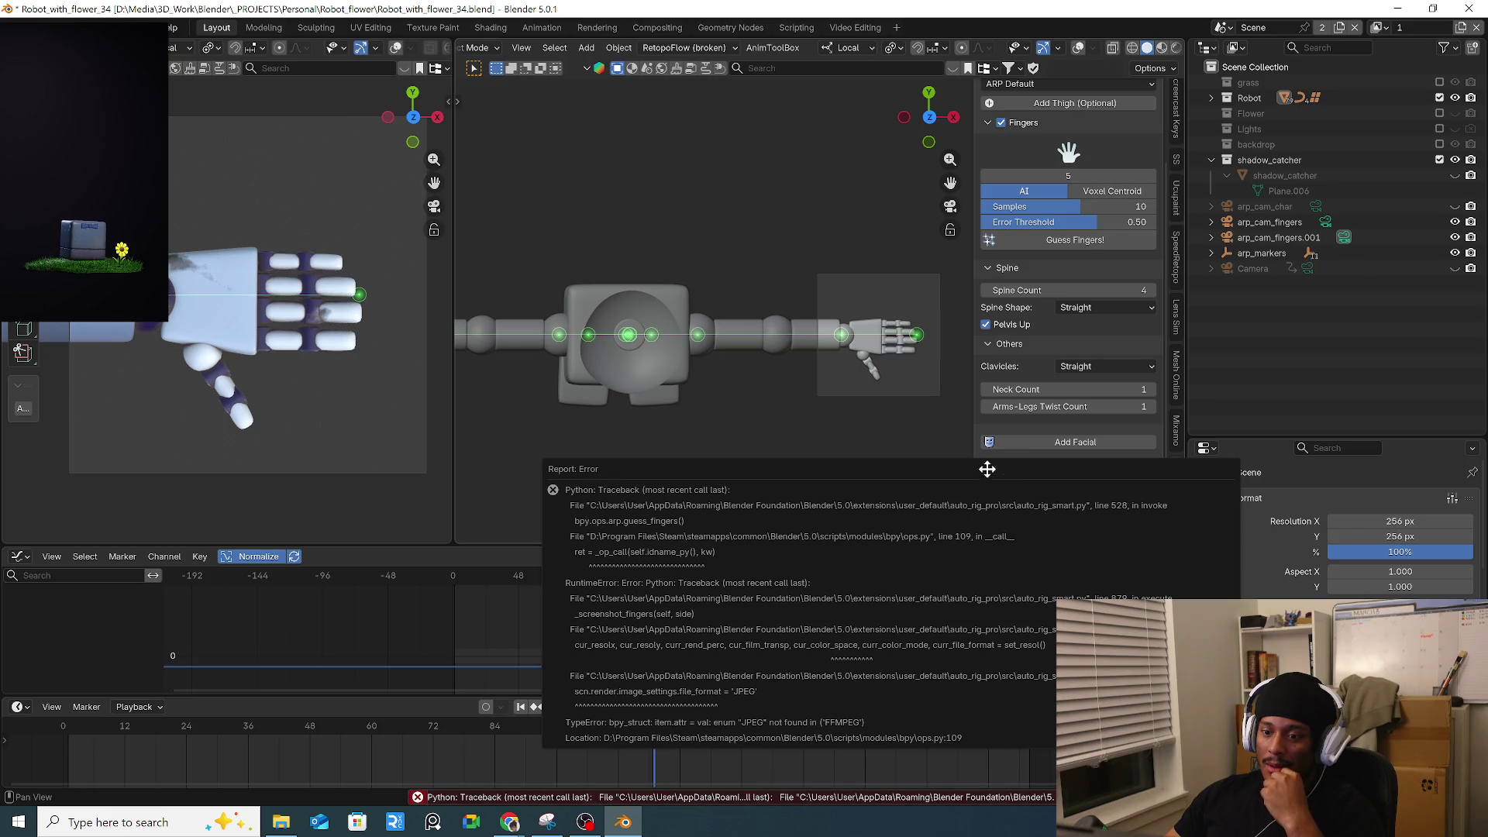
scroll(1104, 372, "down", 2)
scroll(1097, 397, "down", 1)
left_click(1065, 478)
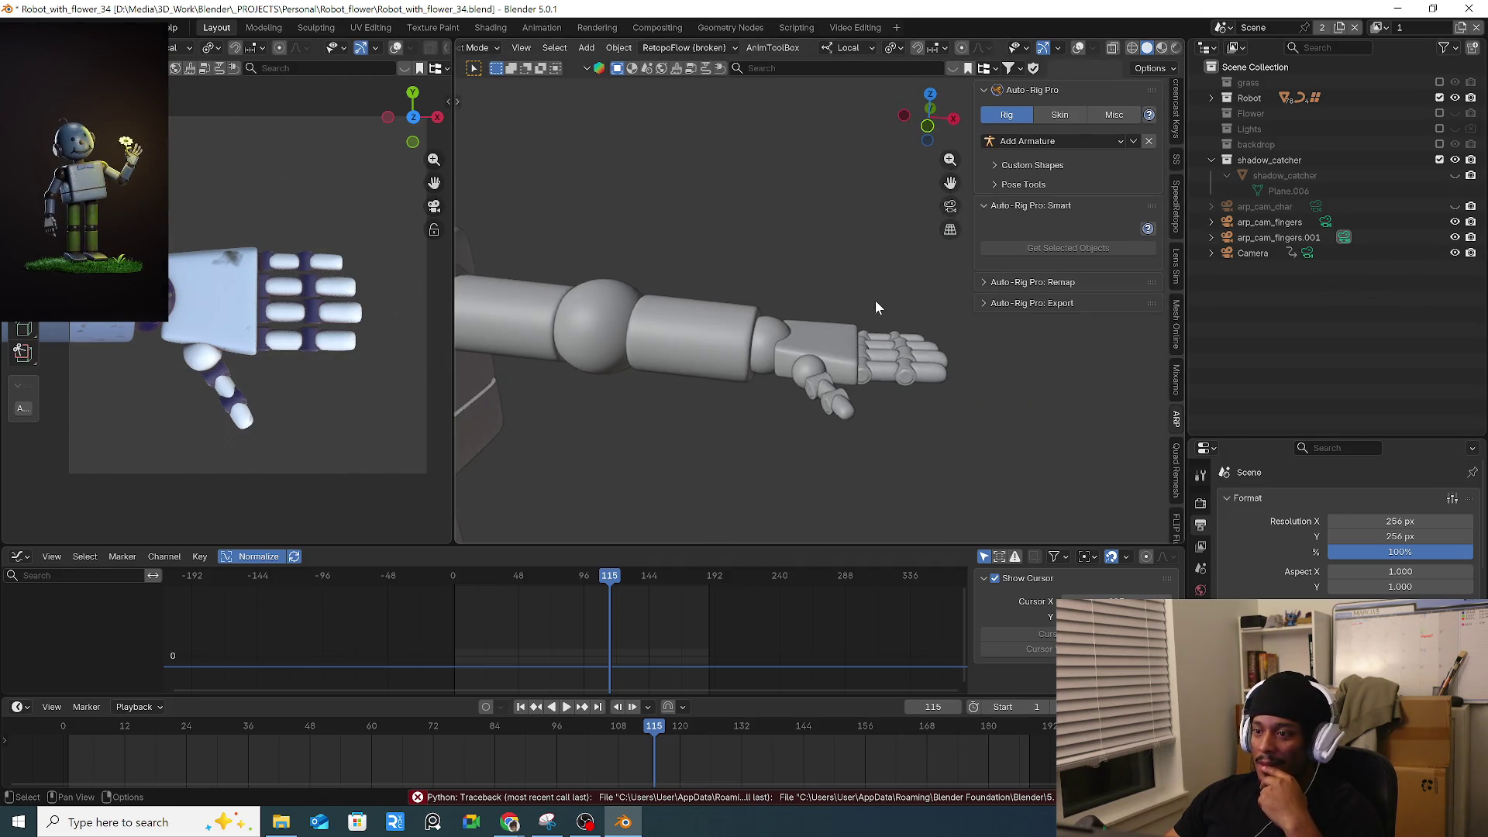
Join the side camera area into the main 3D viewport and reframe the robot.
scroll(326, 310, "down", 5)
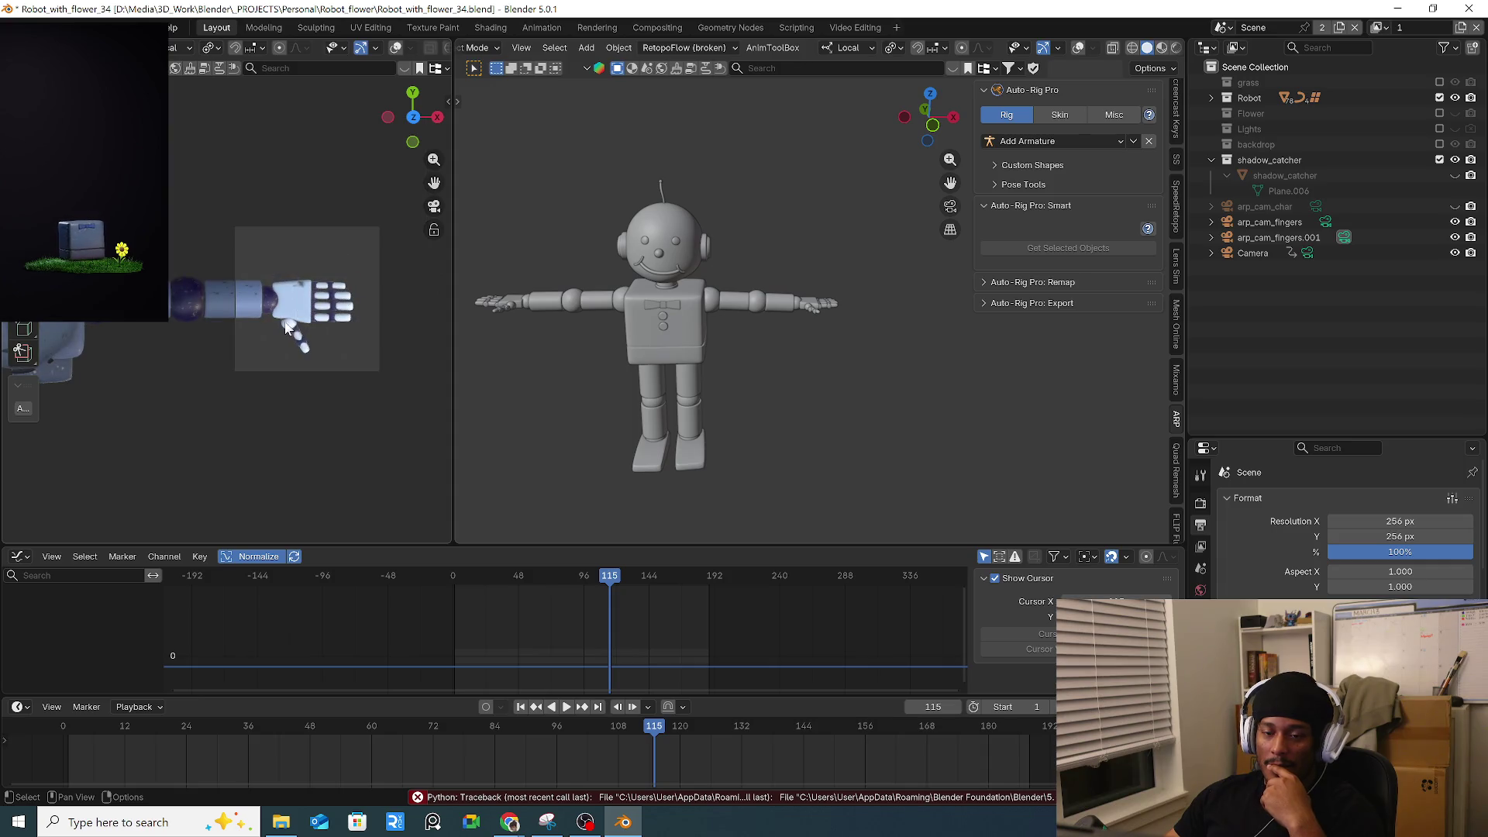
scroll(286, 328, "up", 3)
middle_click_drag(627, 291, 741, 305, "shift")
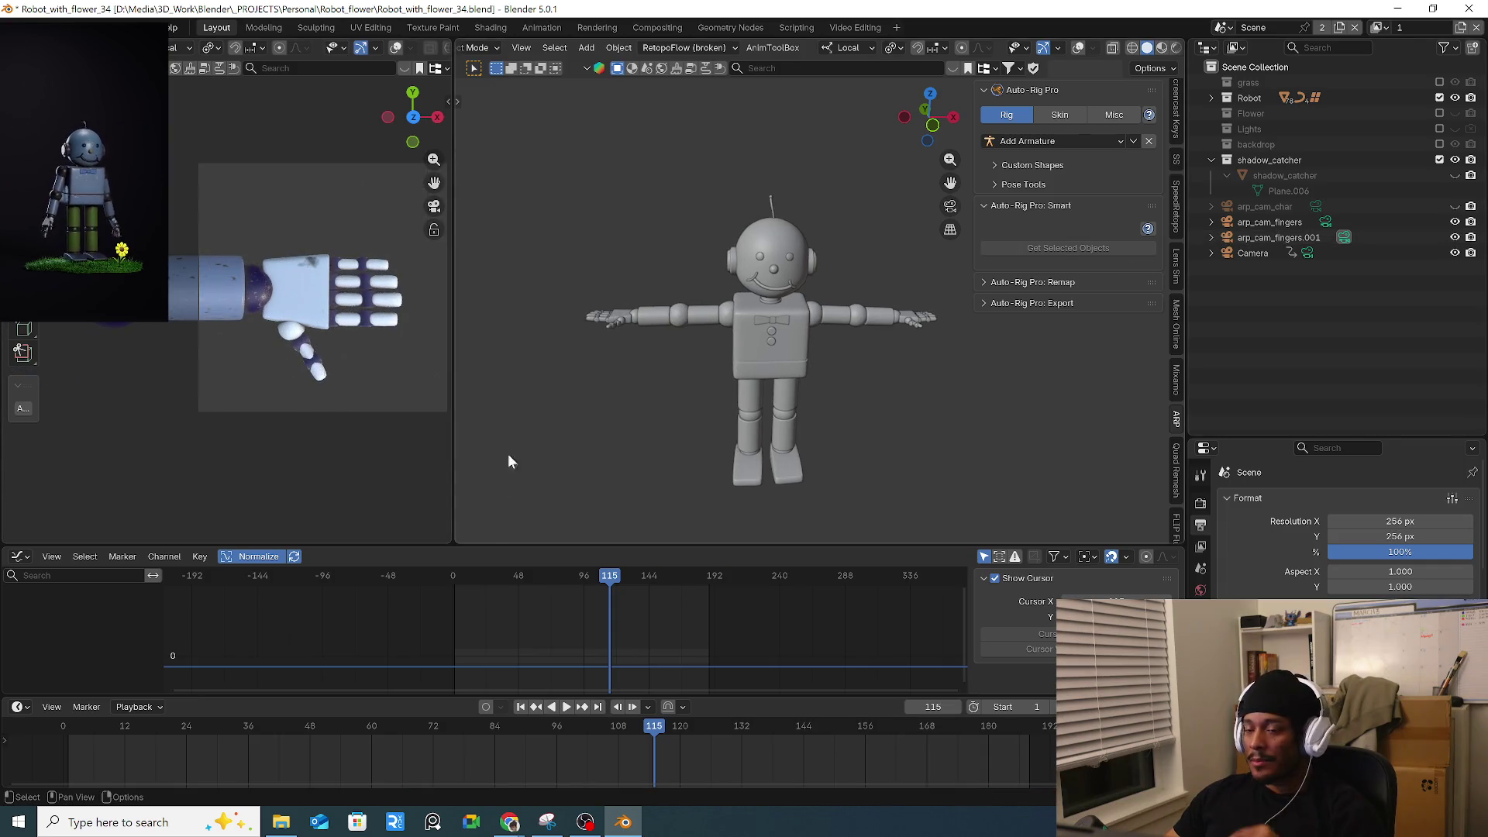
right_click(285, 546)
left_click(306, 558)
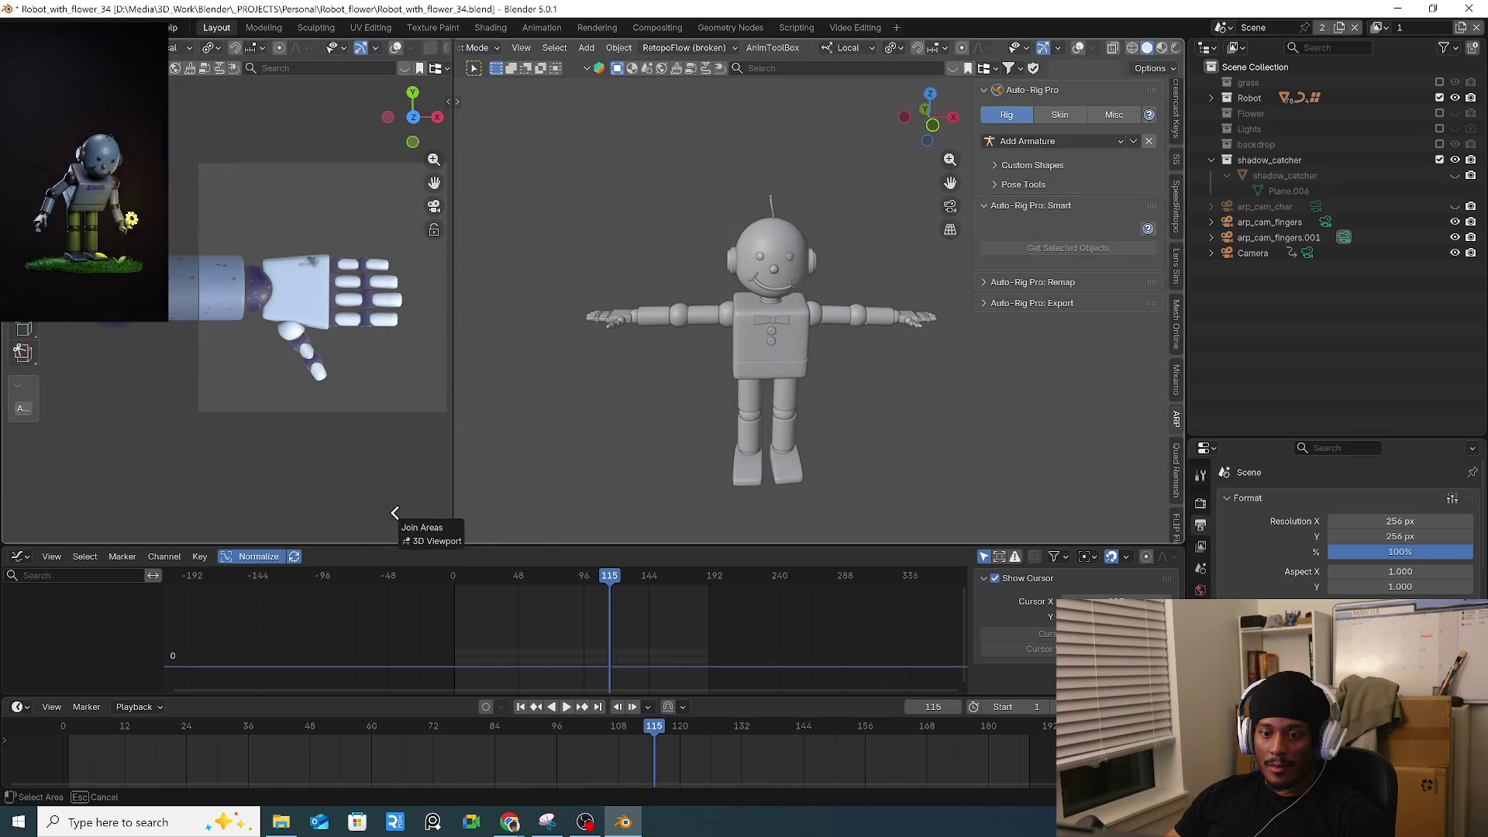
left_click(394, 512)
scroll(566, 440, "down", 3)
middle_click_drag(565, 440, 636, 294, "shift")
Enable overlays, orbit around the robot, and select shadow_catcher down through the finger cameras.
left_click(1059, 50)
mouse_move(909, 231)
middle_mouse_down()
mouse_move(798, 192)
mouse_move(779, 213)
middle_mouse_up()
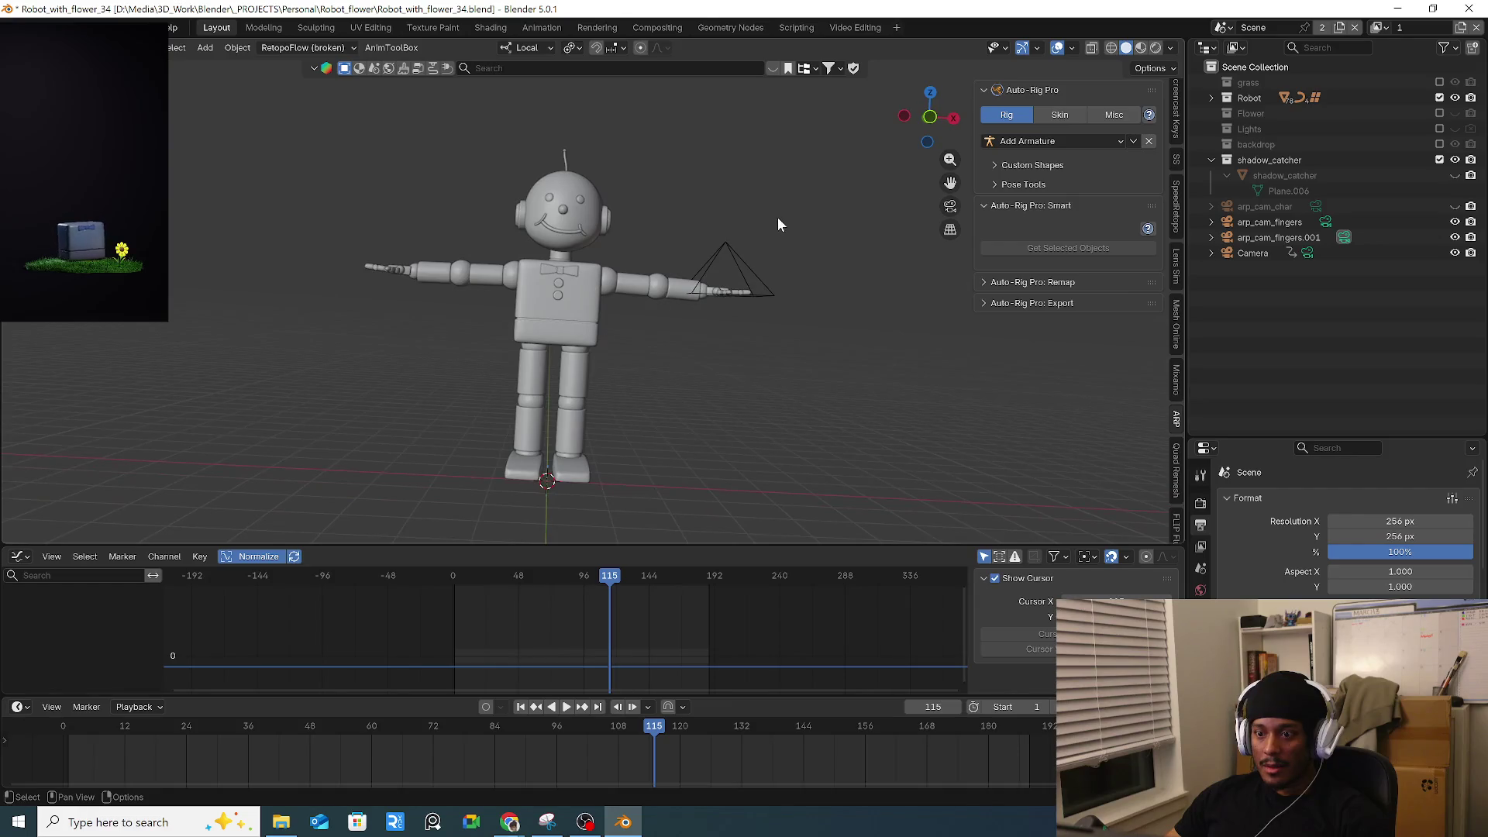
mouse_move(695, 235)
middle_mouse_down()
mouse_move(792, 227)
mouse_move(768, 237)
mouse_move(747, 198)
middle_mouse_up()
mouse_move(782, 324)
middle_mouse_down()
mouse_move(770, 322)
mouse_move(829, 355)
mouse_move(764, 345)
mouse_move(813, 315)
middle_mouse_up()
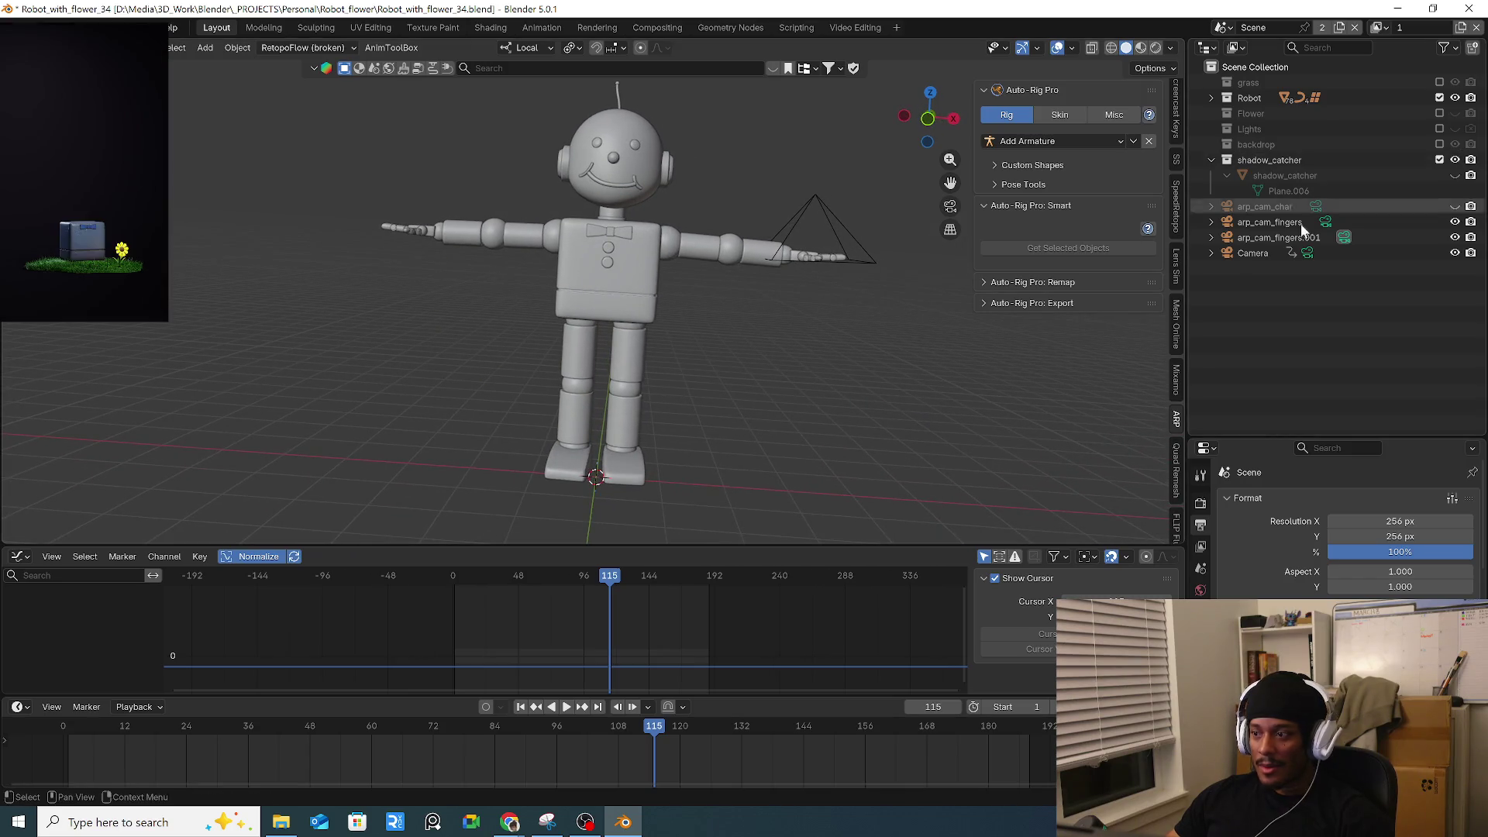
left_click(1290, 160)
left_click(1278, 237, "shift")
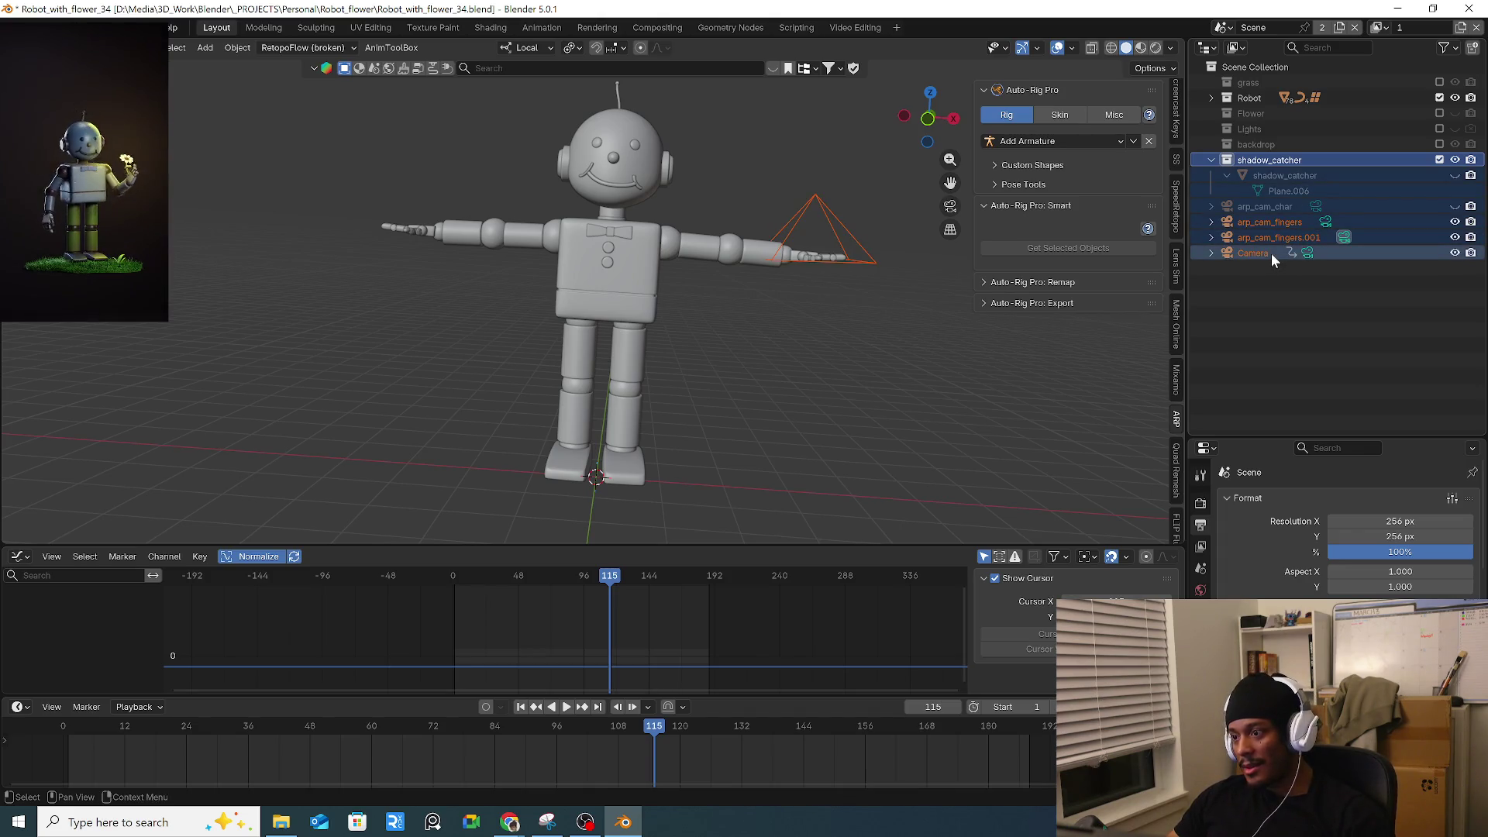
Delete the selected helper objects and cameras, then inspect the Robot collection in the Outliner.
key("Delete")
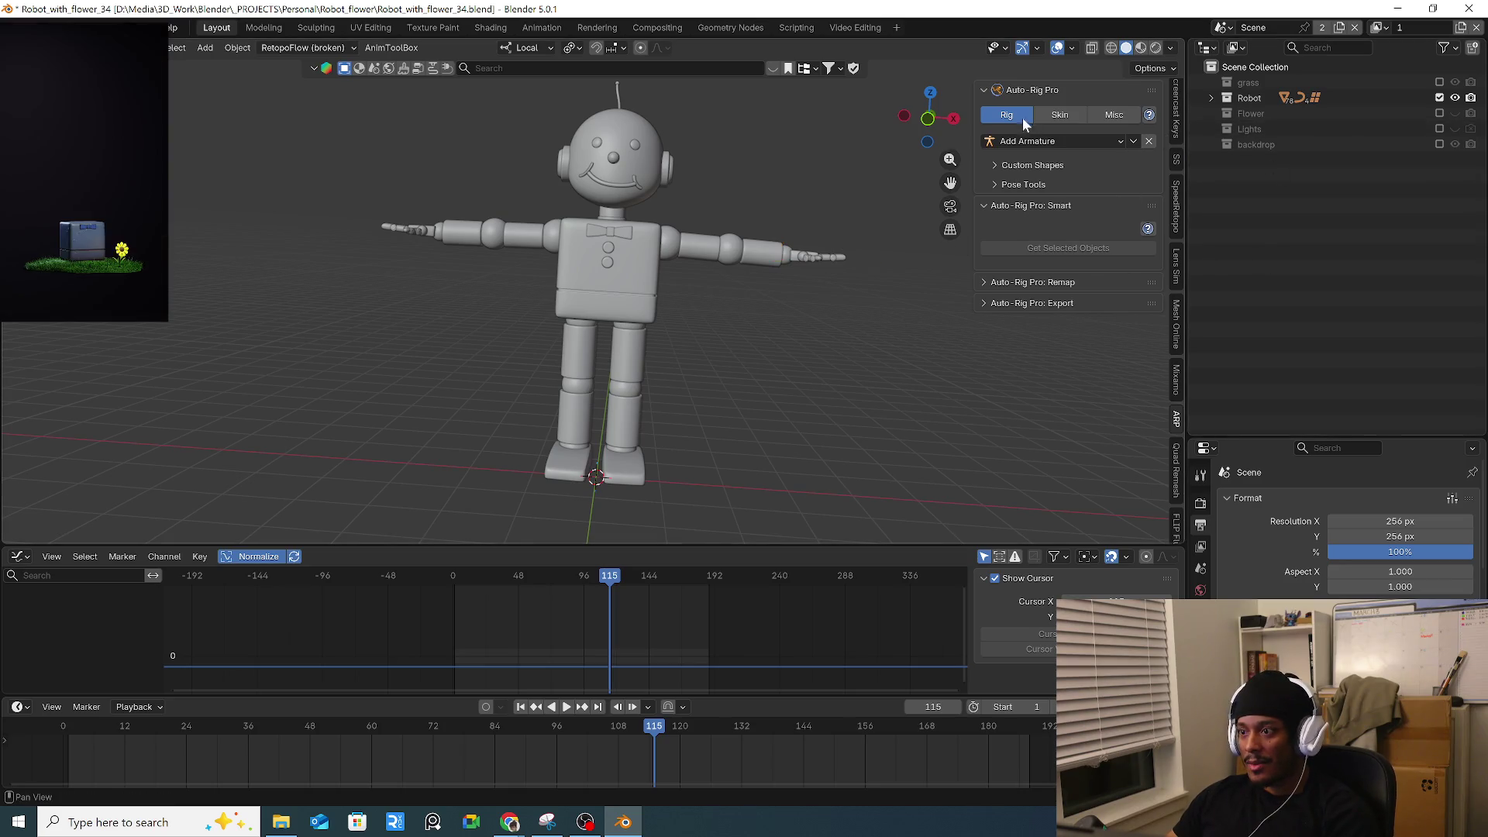
left_click(1174, 111)
scroll(1174, 132, "up", 10)
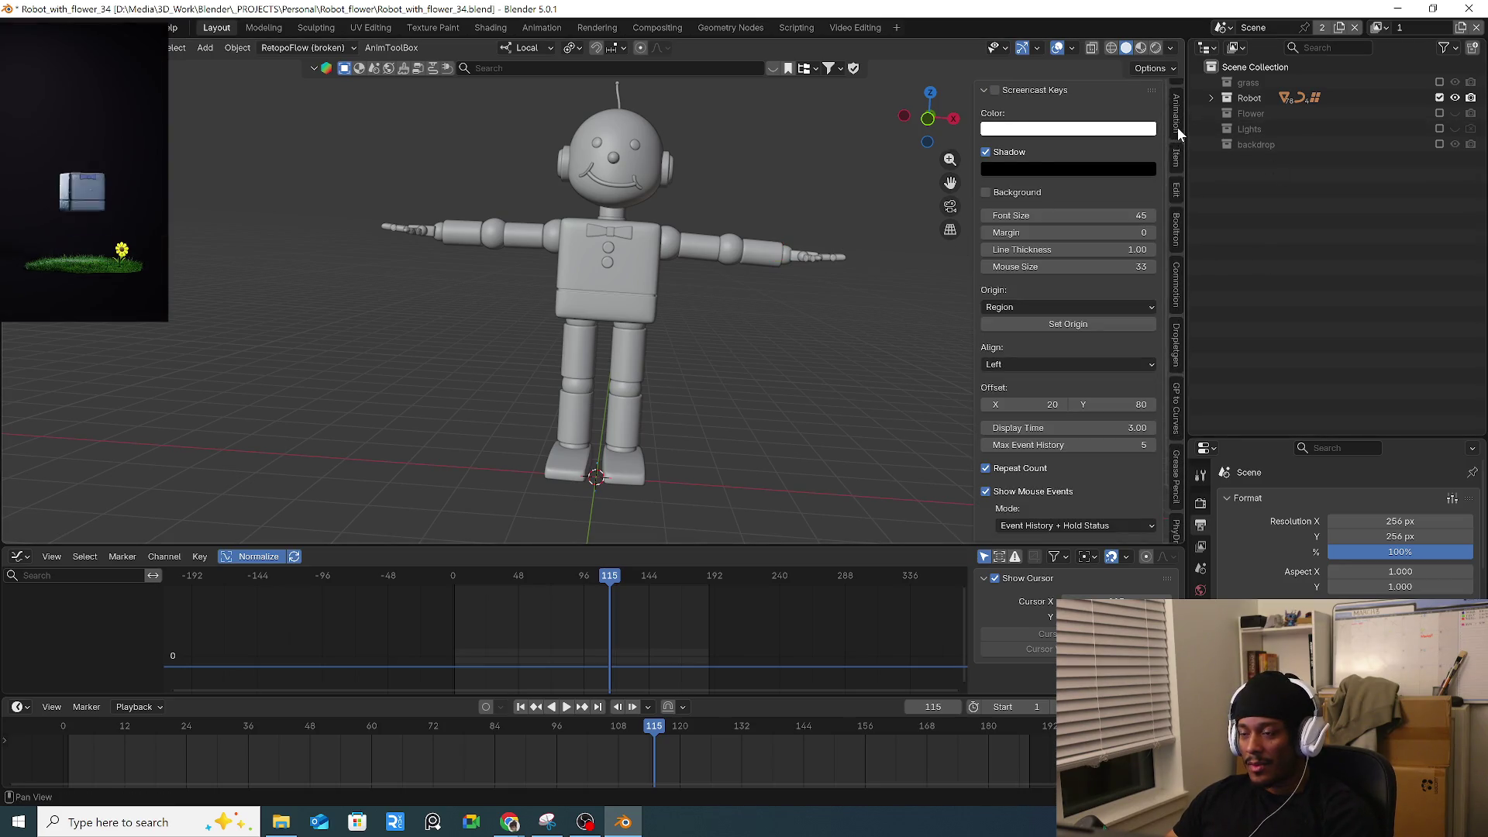
left_click(1177, 129)
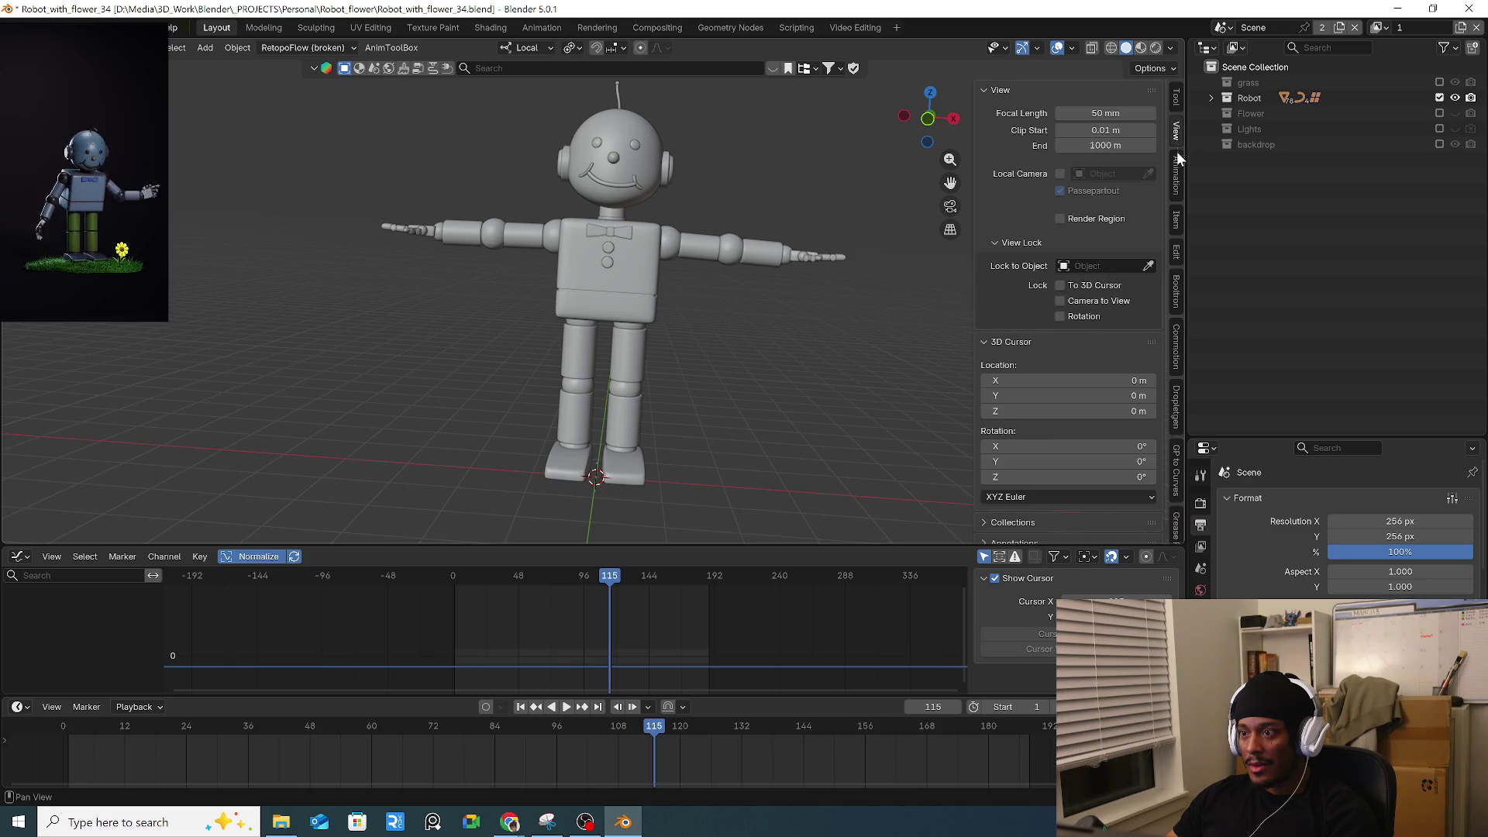
left_click(1241, 97)
left_click(1210, 97)
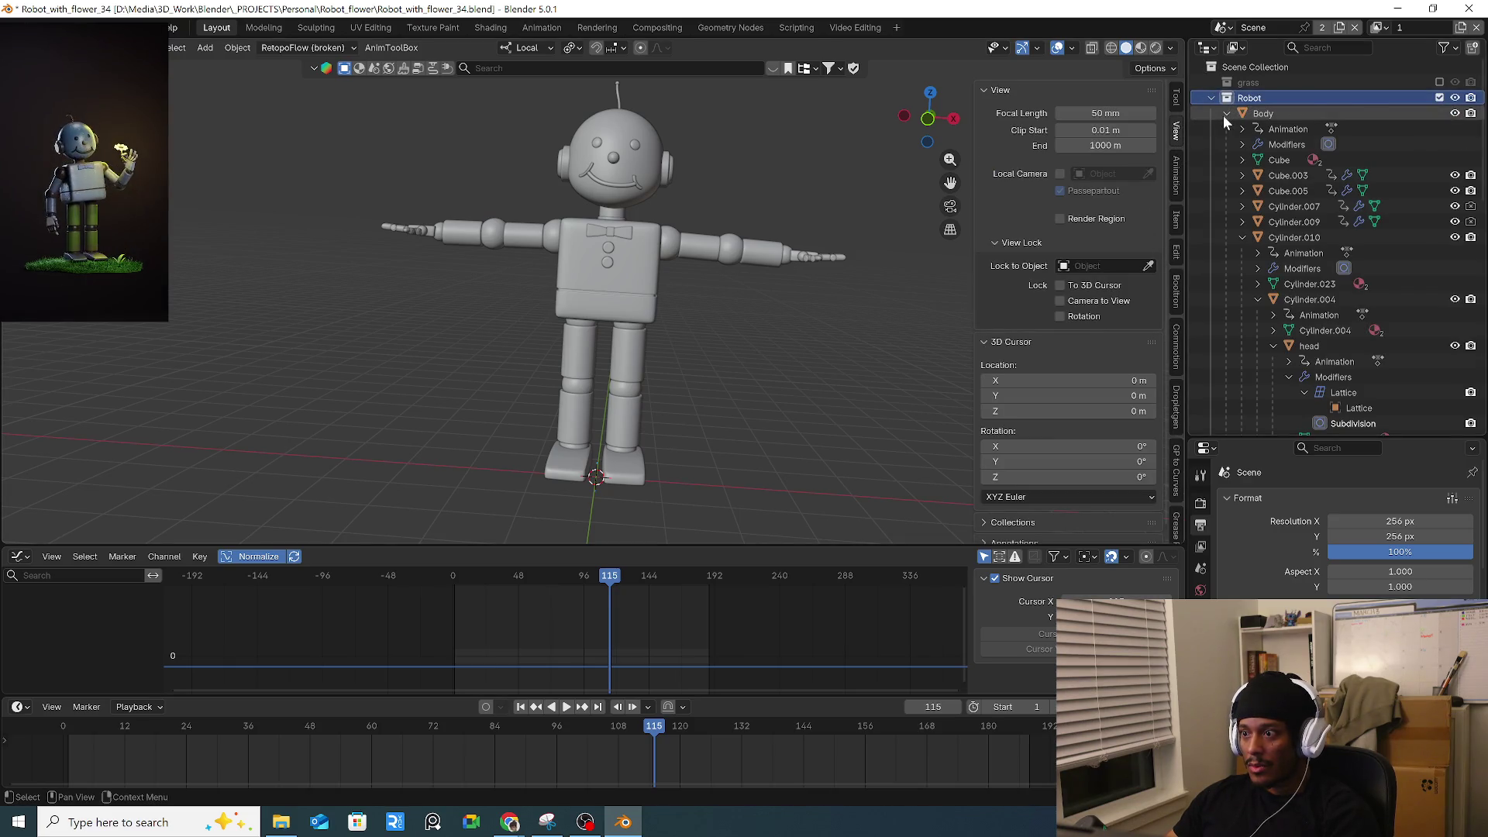
left_click(1225, 144)
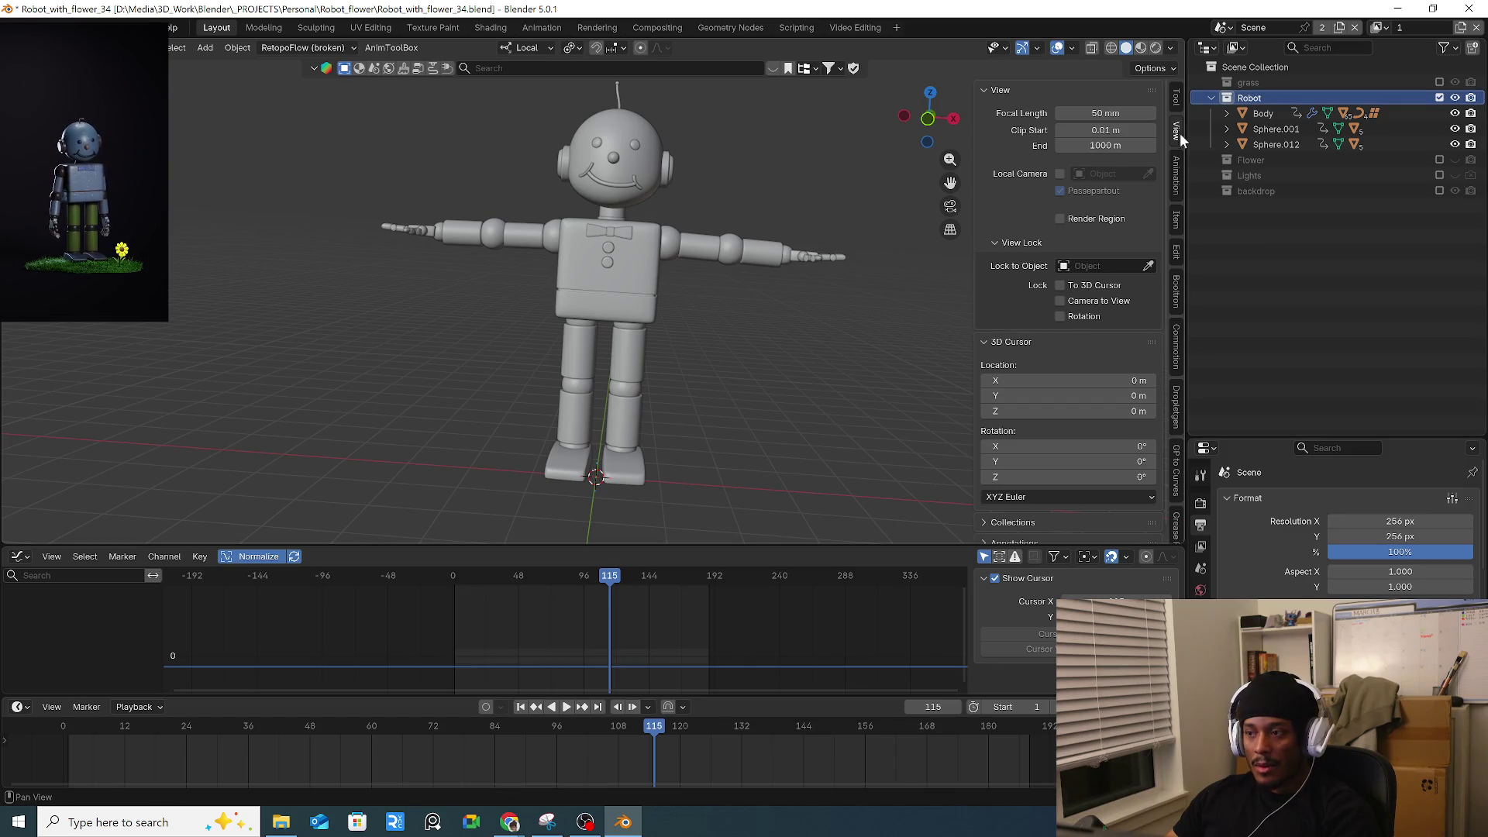
left_click(1209, 98)
Save the scene as Robot_only.blend.
left_click(15, 27)
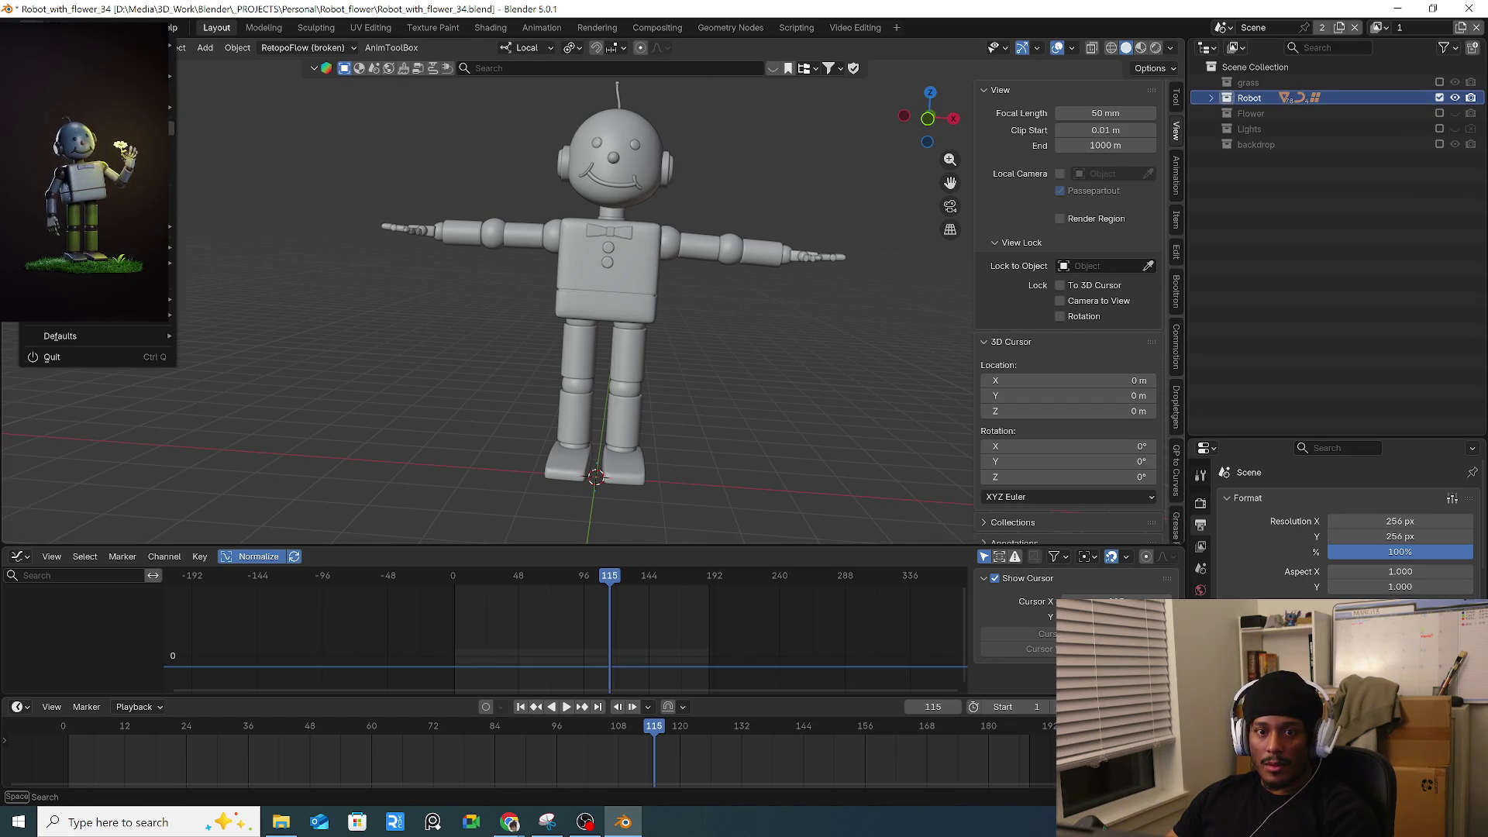
key("Escape")
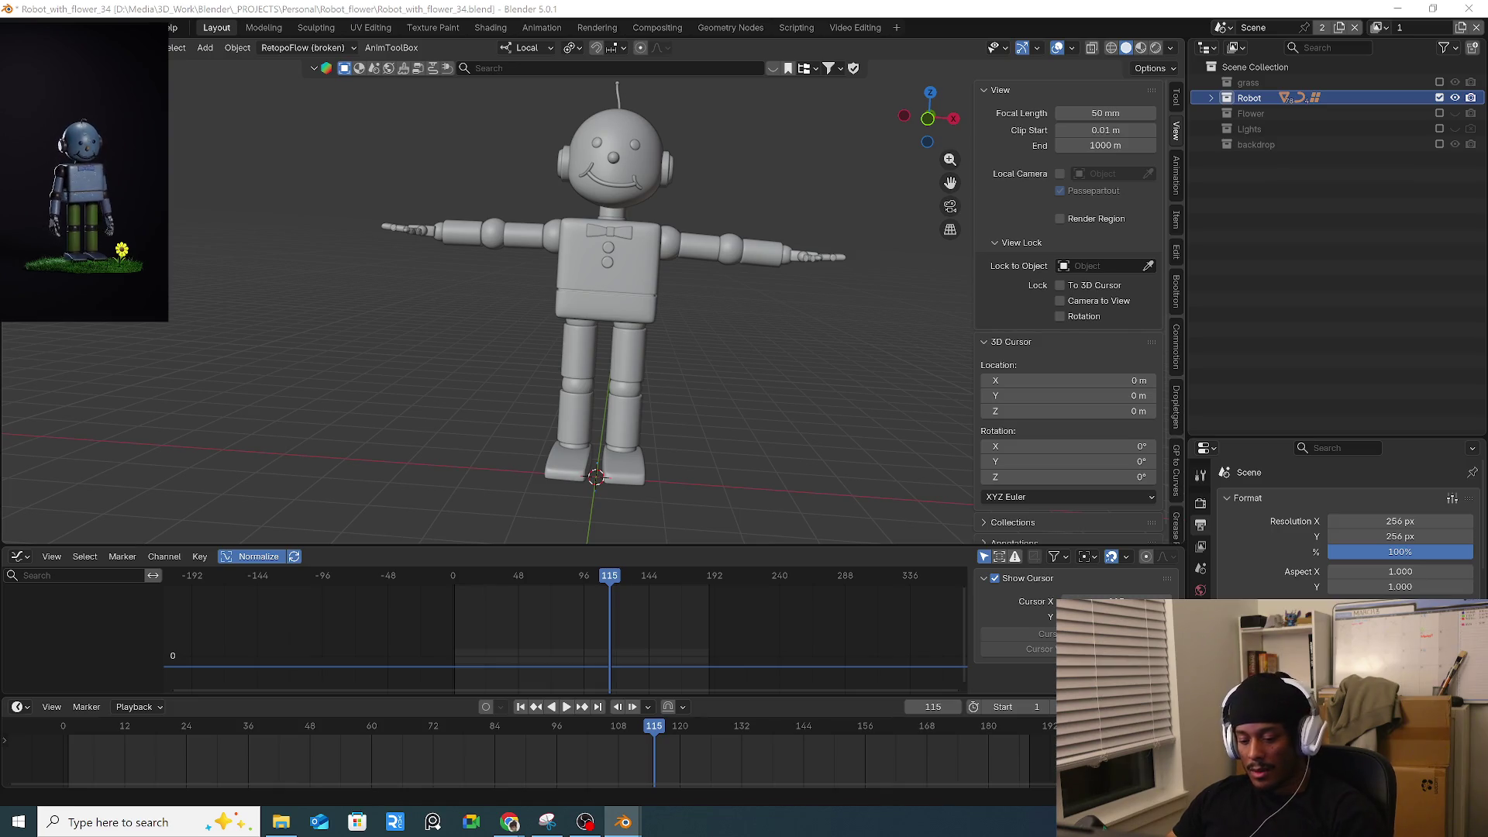
key("Return")
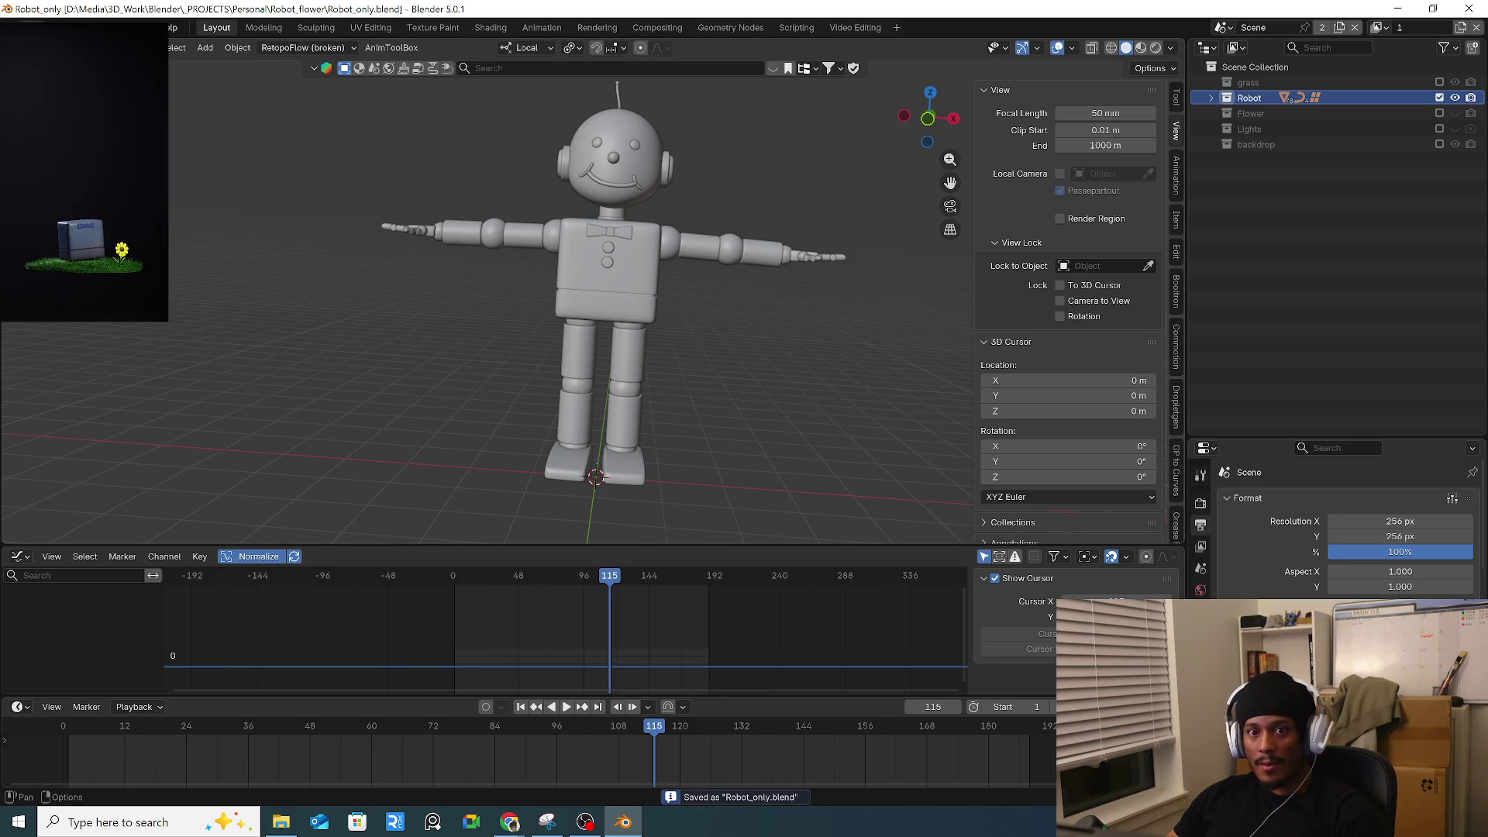
Start a new empty General file.
left_click(30, 27)
mouse_move(116, 45)
left_click(218, 46)
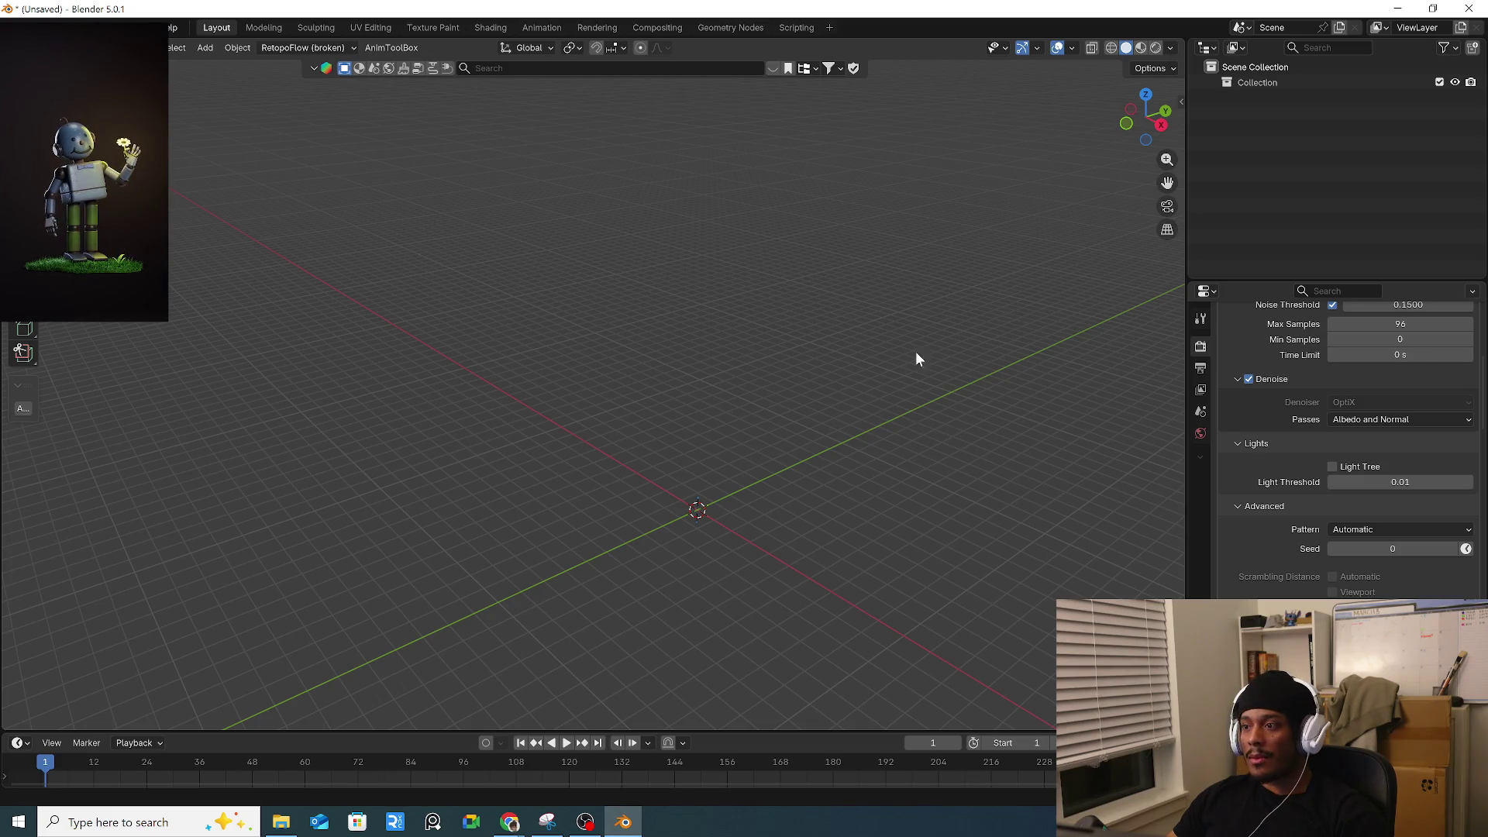
Paste the robot with Ctrl+V, view it from the front, frame it and check the head lattice.
key("ctrl+v")
key("KP_1")
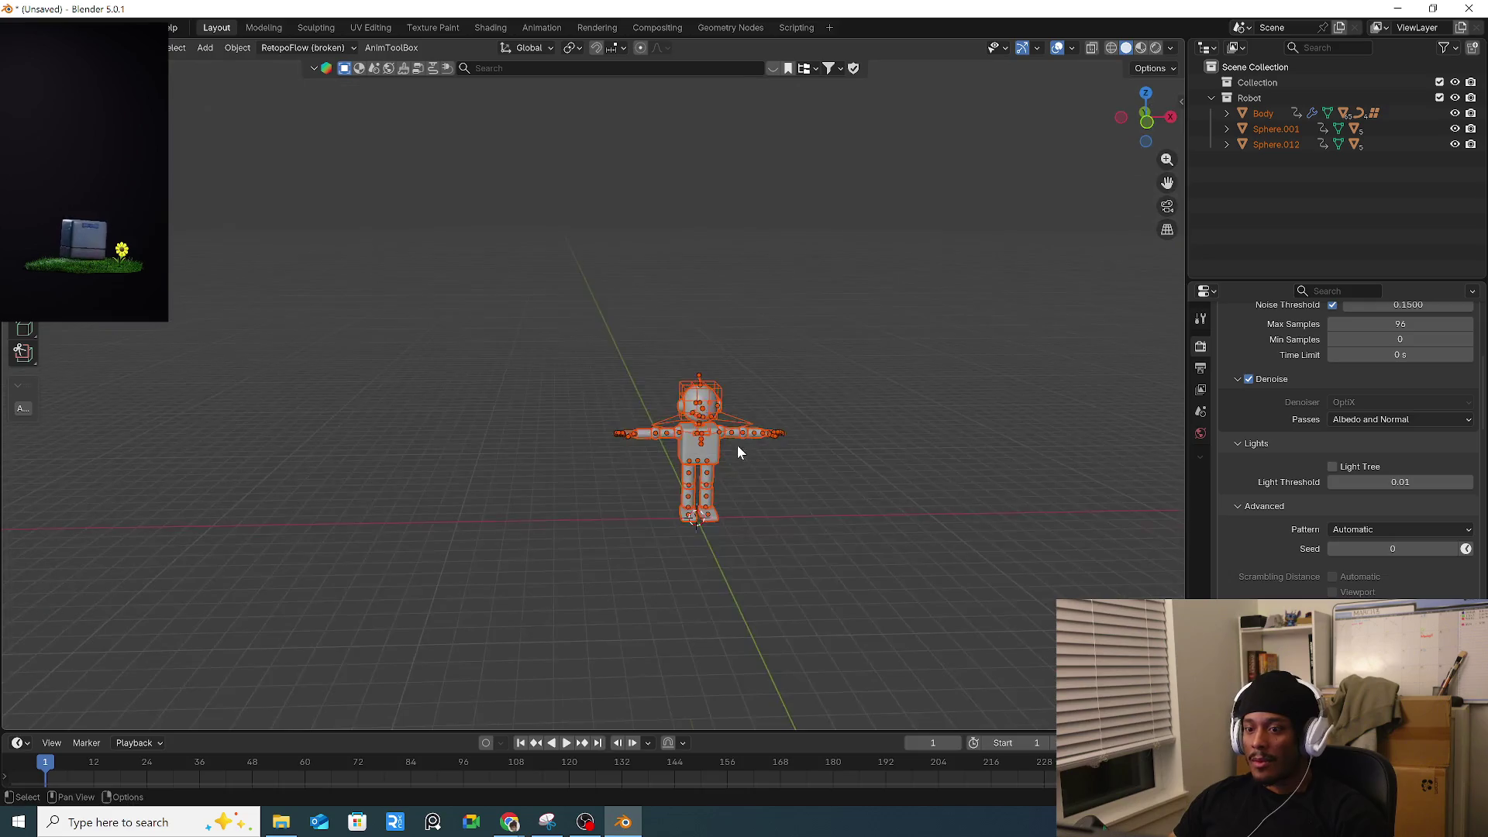
key("KP_Decimal")
left_click(709, 436)
mouse_move(735, 498)
middle_mouse_down()
mouse_move(772, 423)
mouse_move(695, 394)
middle_mouse_up()
left_click(777, 376)
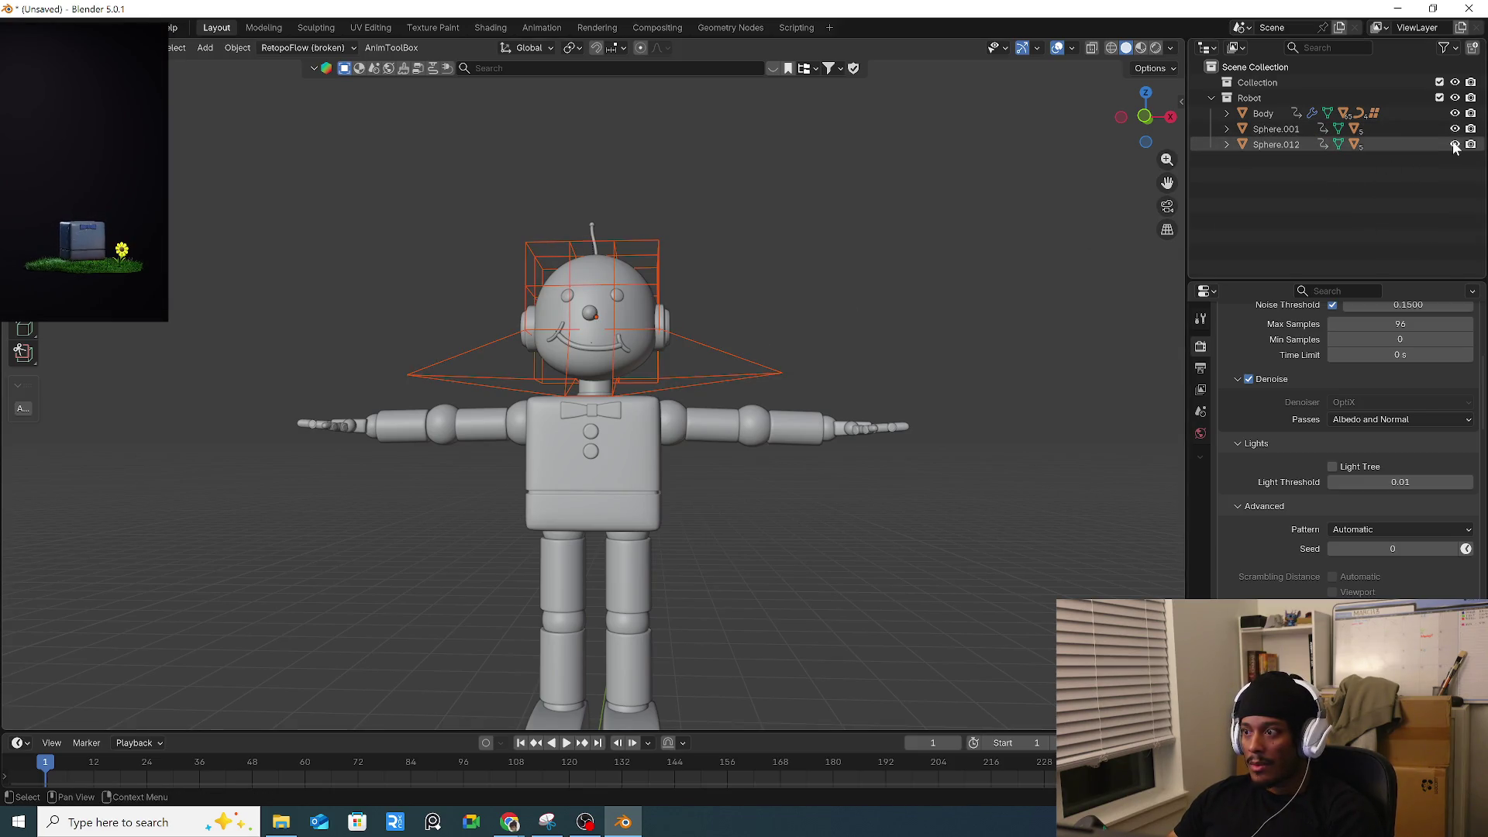
left_click(657, 289)
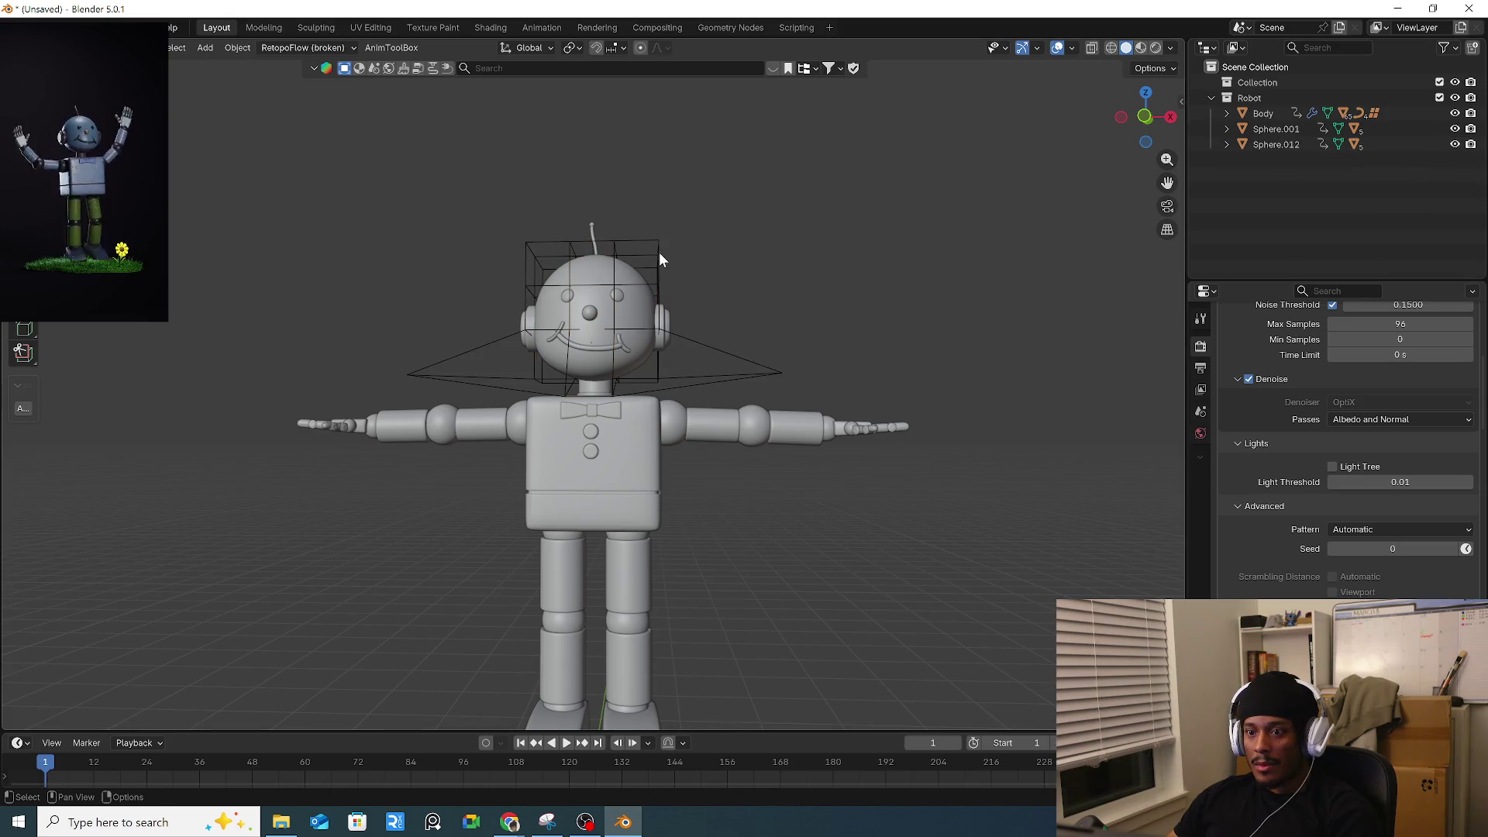
Hide the head Lattice in the Outliner and orbit to a flat front view of the robot.
left_click(659, 253)
key("period")
left_click(1456, 163)
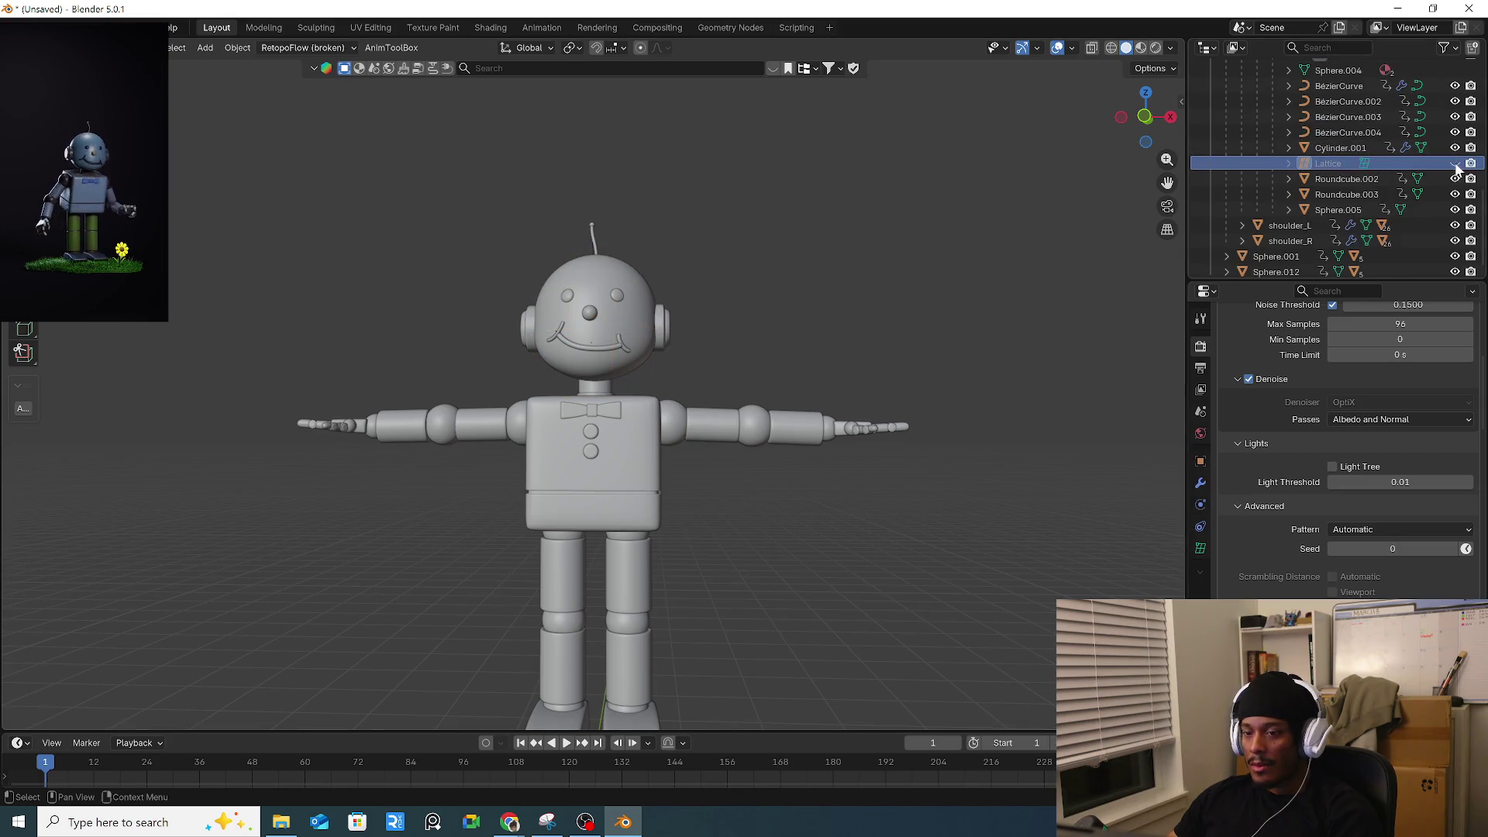
mouse_move(736, 331)
middle_mouse_down()
mouse_move(810, 314)
mouse_move(794, 305)
middle_mouse_up()
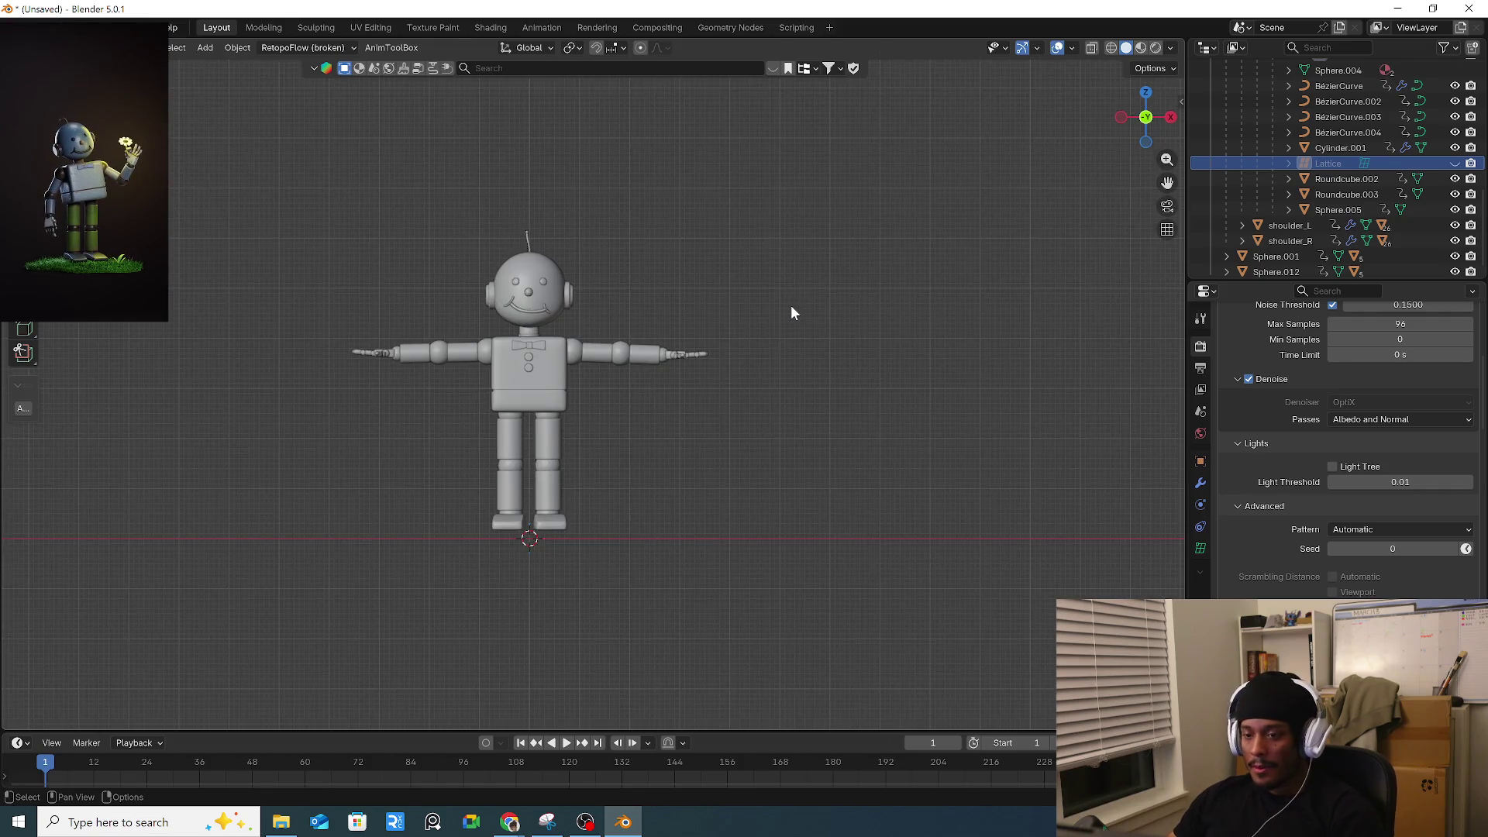
scroll(363, 396, "up", 1)
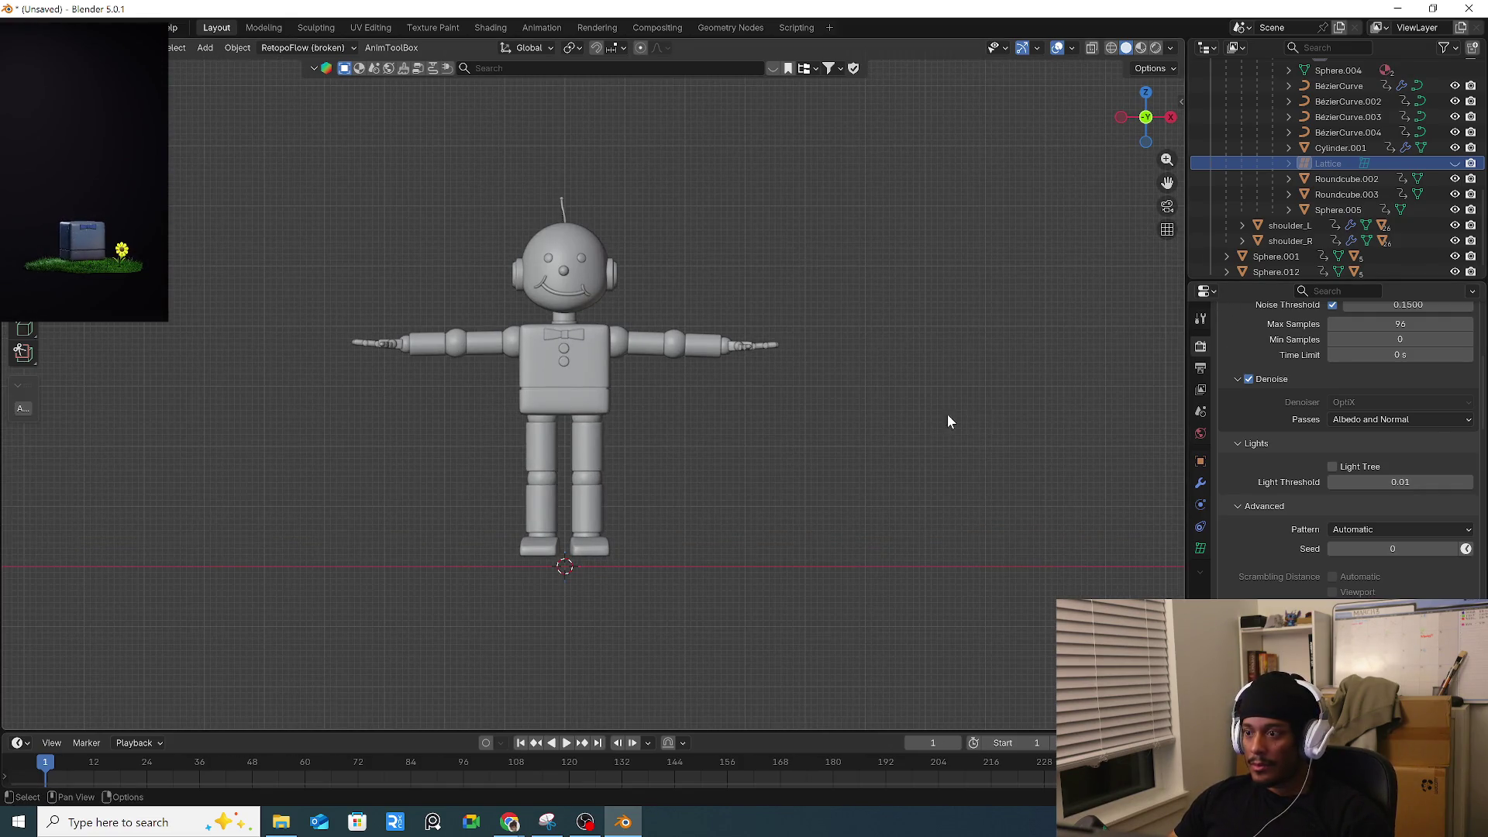
Box-select all robot parts and try applying object transforms, undoing when the parts scatter.
left_click_drag(325, 186, 844, 533)
left_click(1054, 320)
key("n")
mouse_move(301, 161)
left_mouse_down()
mouse_move(739, 551)
mouse_move(816, 553)
left_mouse_up()
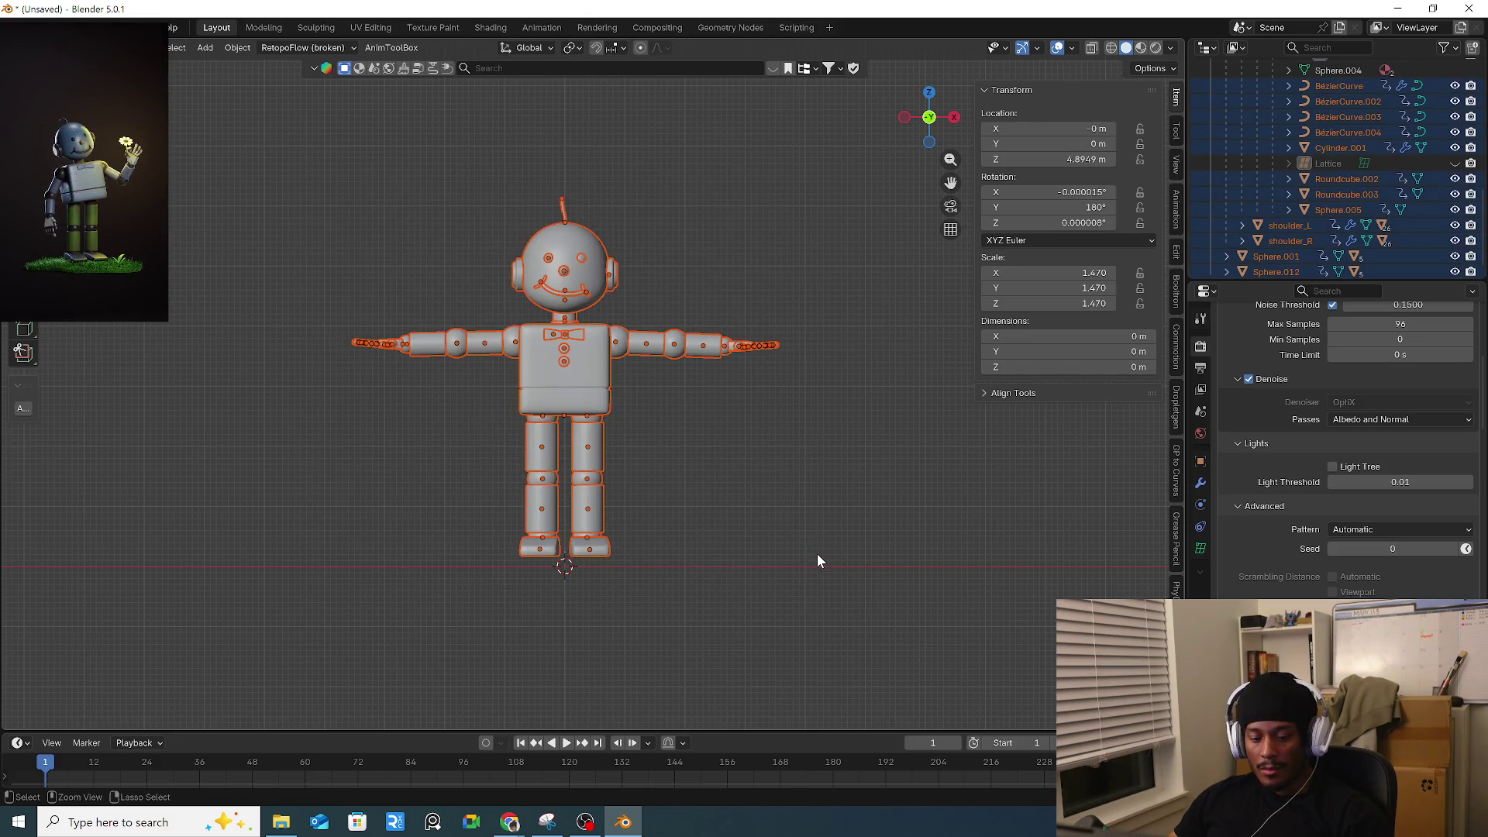
key("ctrl+a")
left_click(929, 499)
scroll(879, 493, "down", 10)
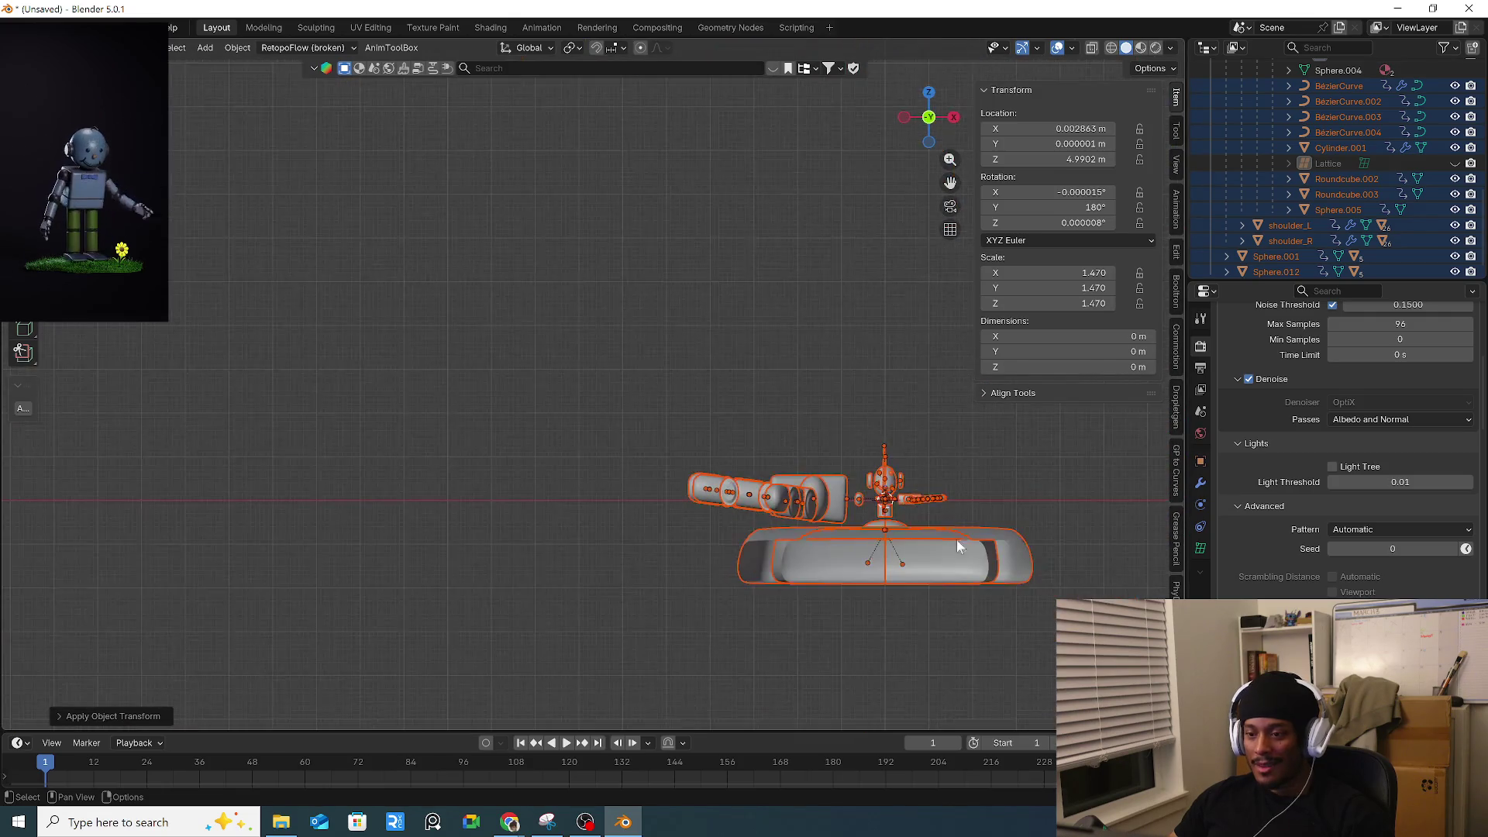
scroll(965, 543, "down", 3)
key("ctrl+z")
Inspect the lattice's data, modifier and object properties, then try applying scale and undo it.
middle_click_drag(923, 537, 913, 524)
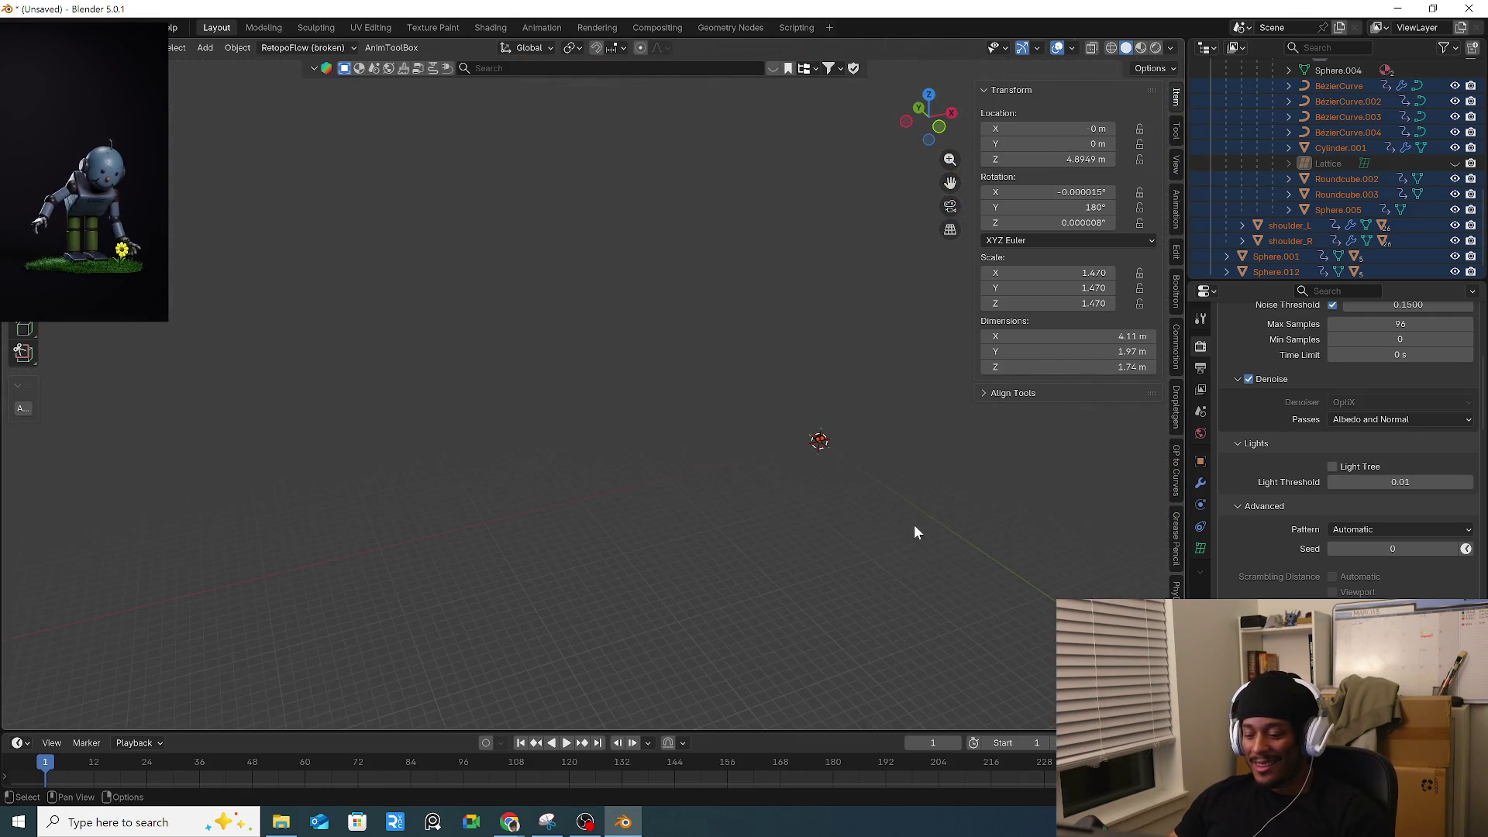
key("KP_Decimal")
scroll(729, 471, "up", 5)
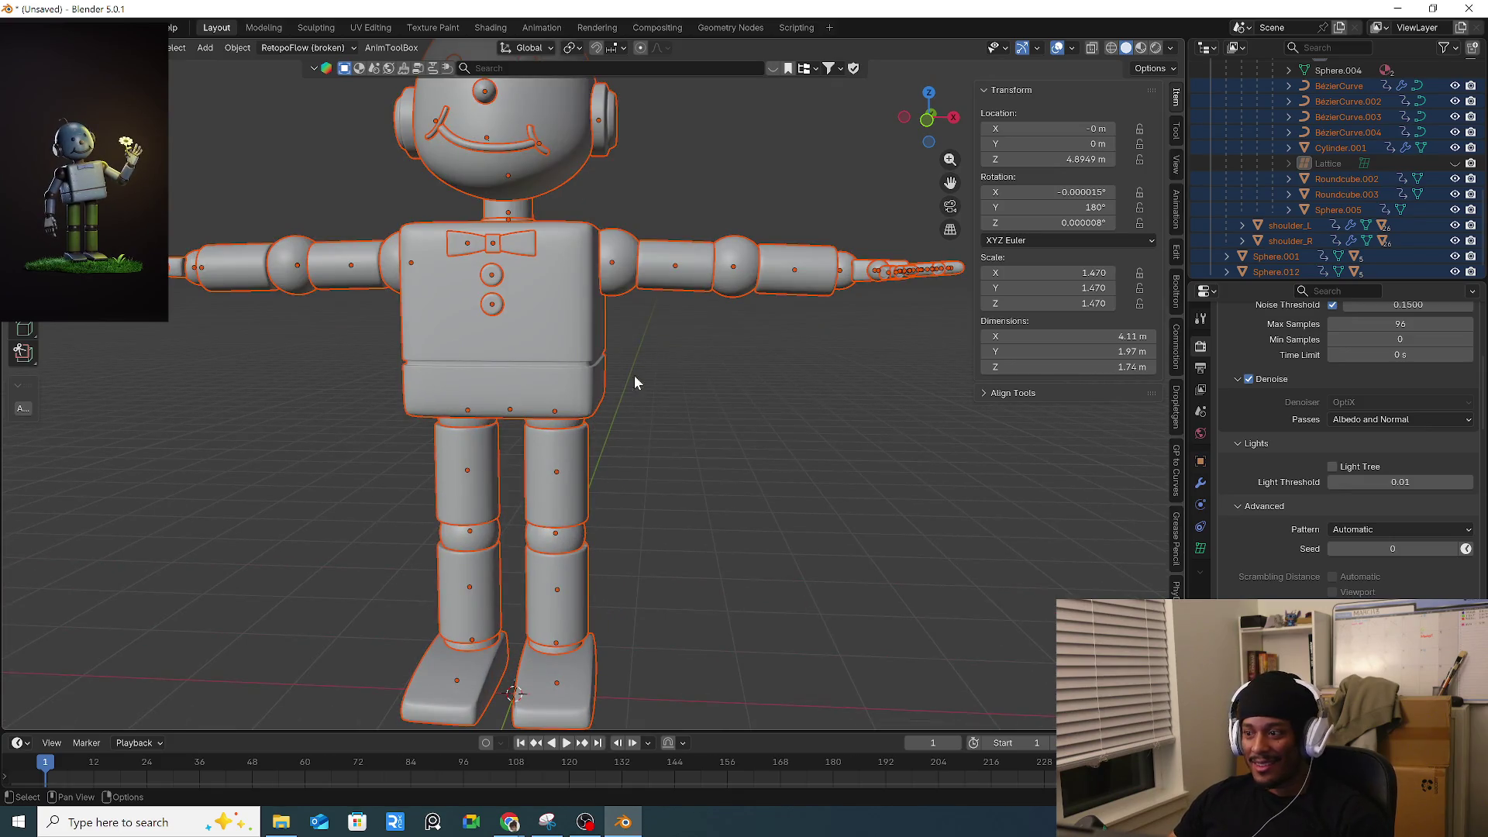
left_click(1200, 548)
left_click(1200, 483)
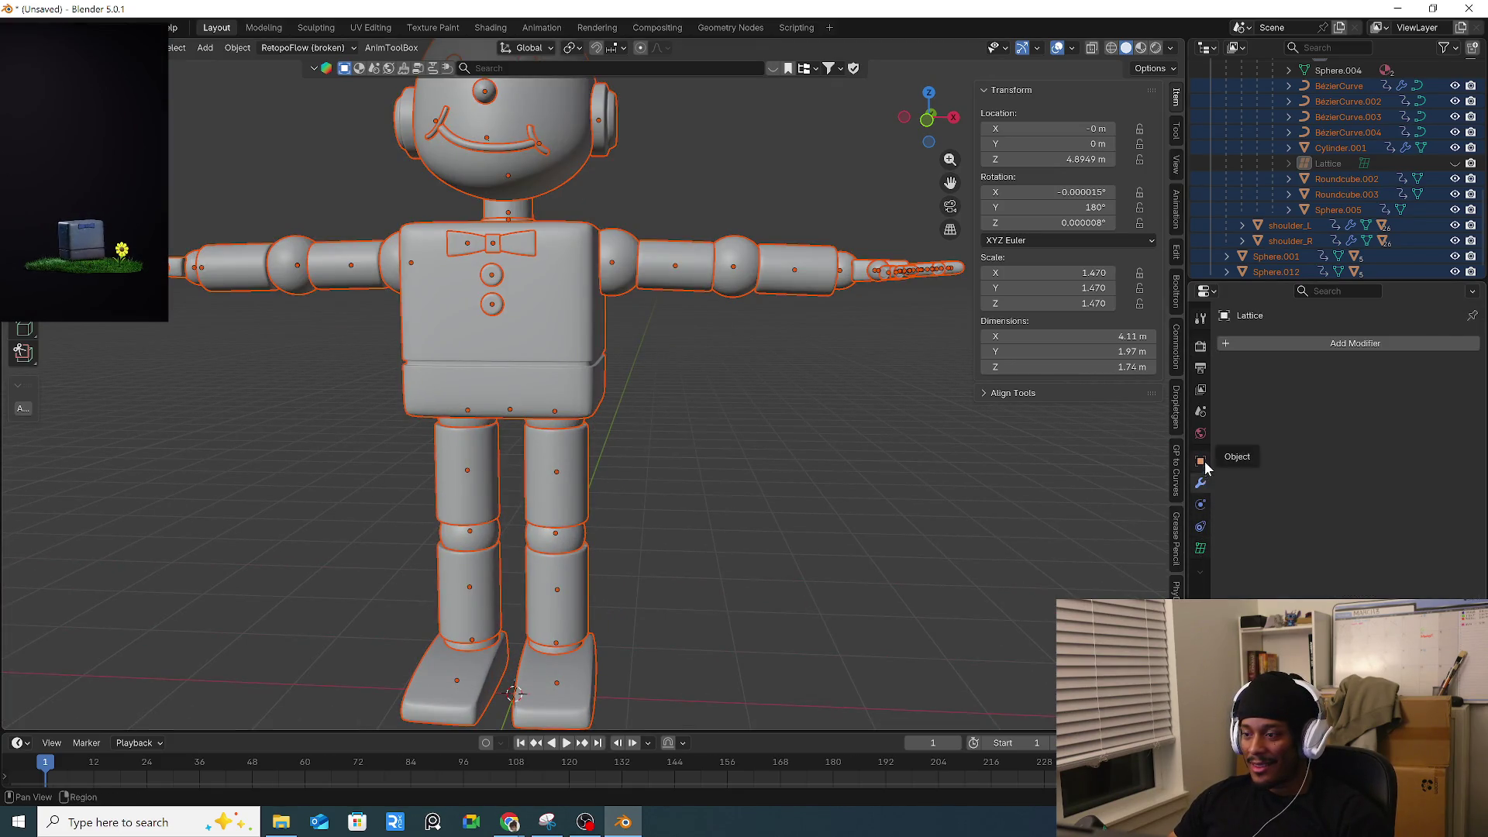
left_click(1201, 461)
scroll(775, 455, "down", 2)
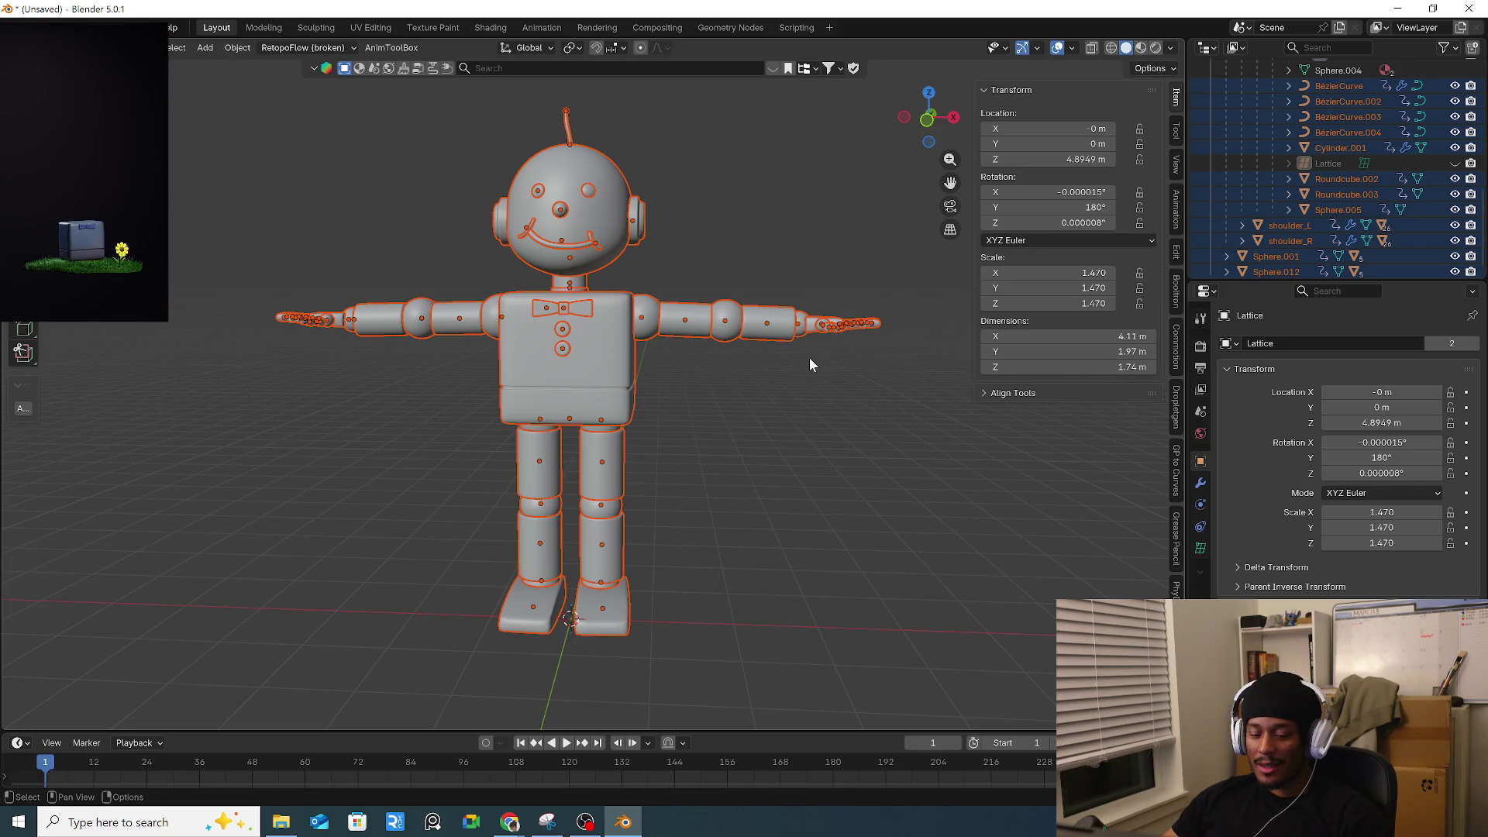
key("ctrl+a")
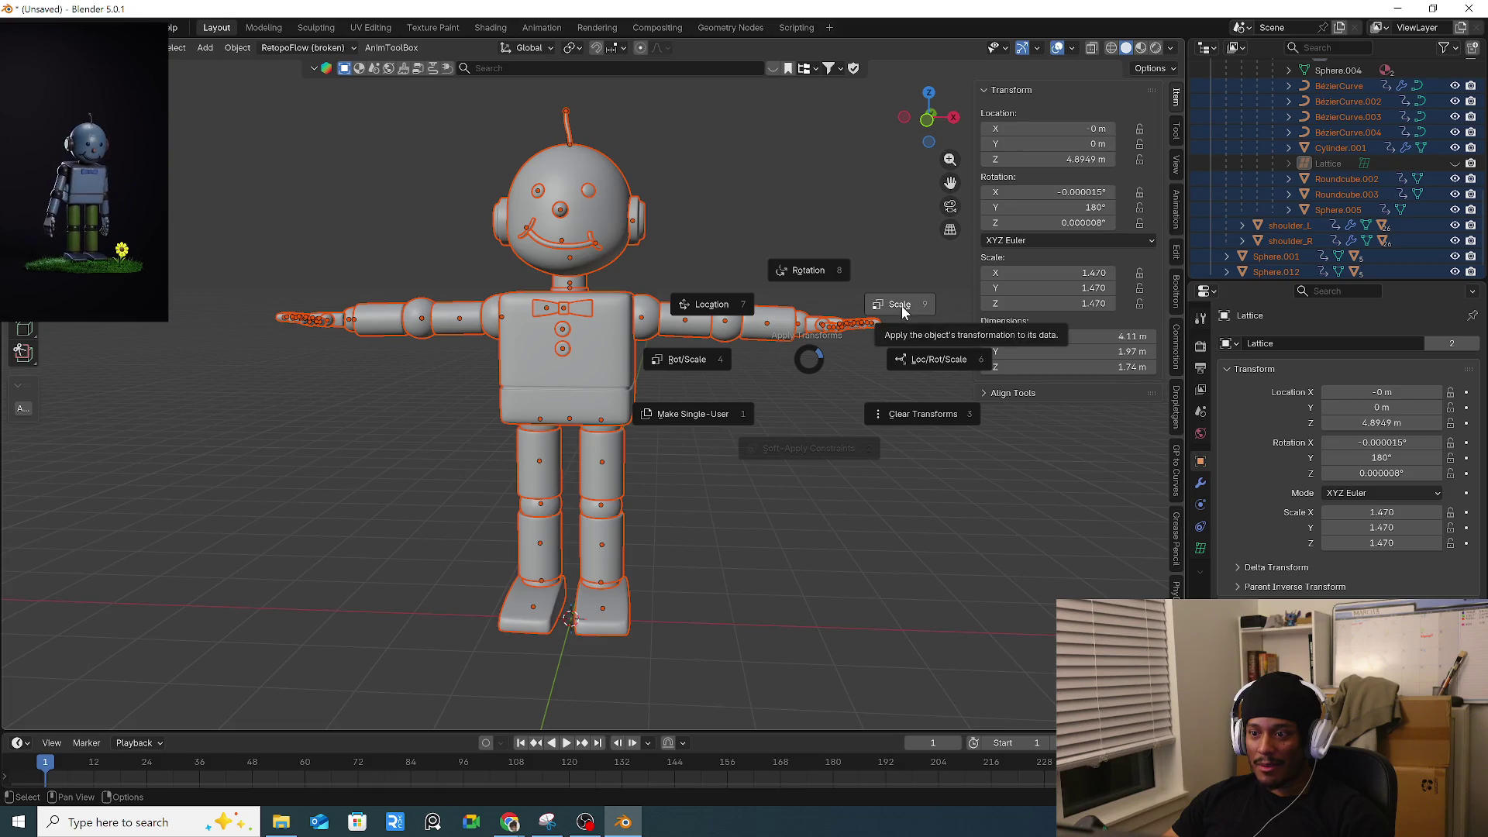
left_click(902, 310)
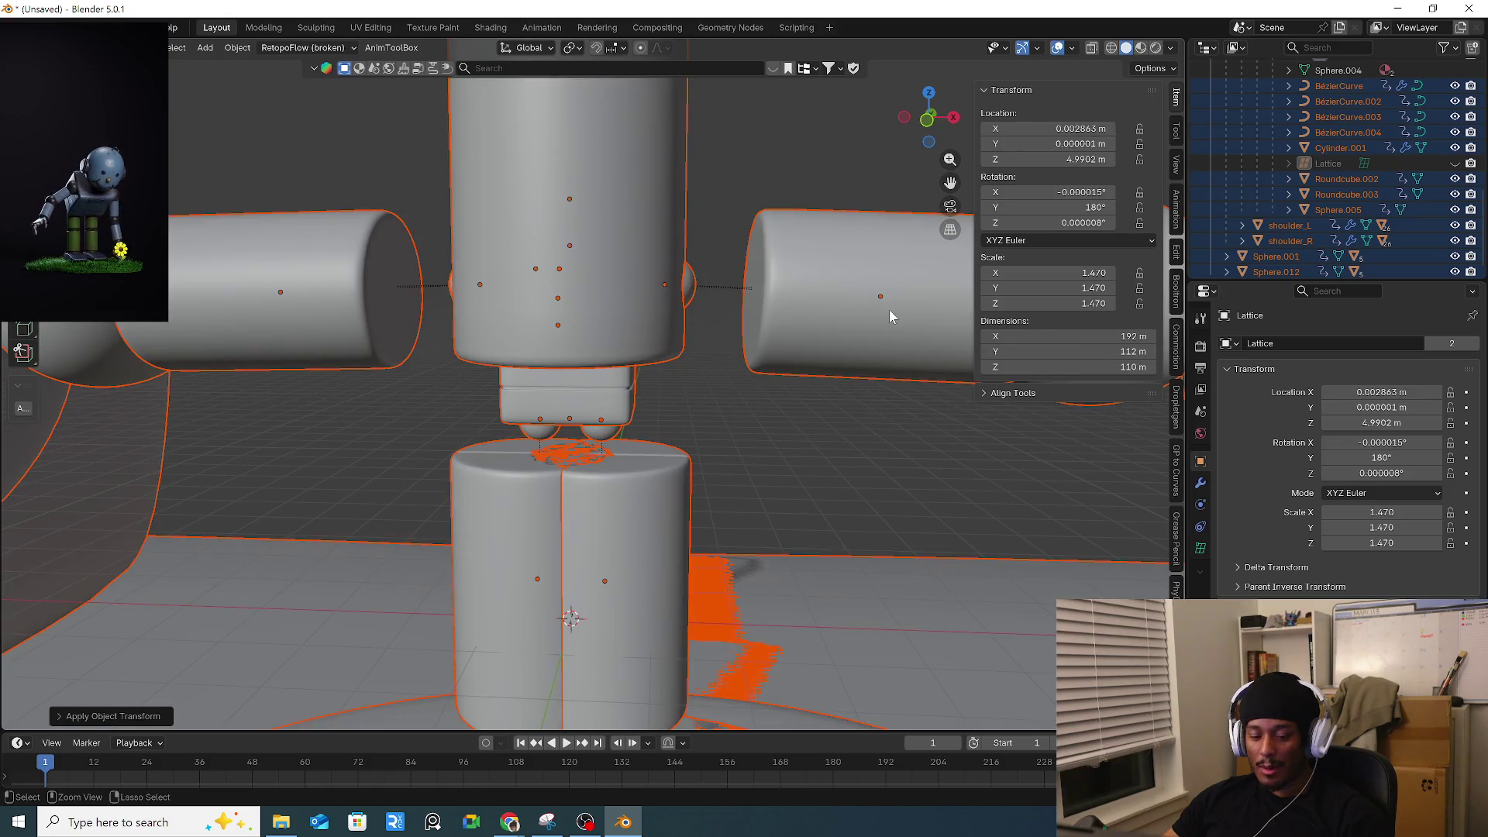
key("ctrl+z")
Clear the parts' parents with Keep Transformation, then apply their transforms.
key("alt+p")
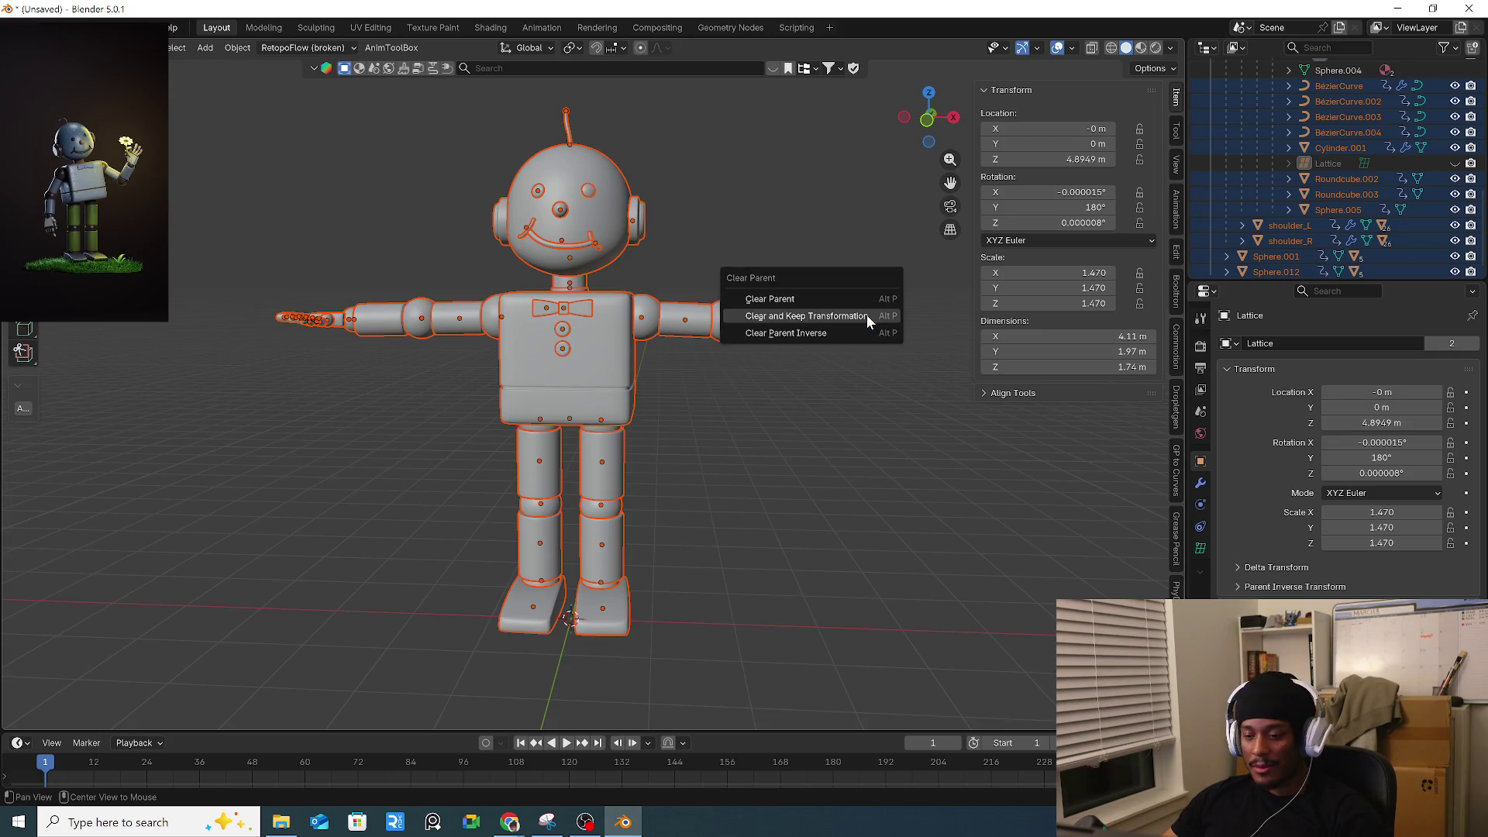
left_click(816, 317)
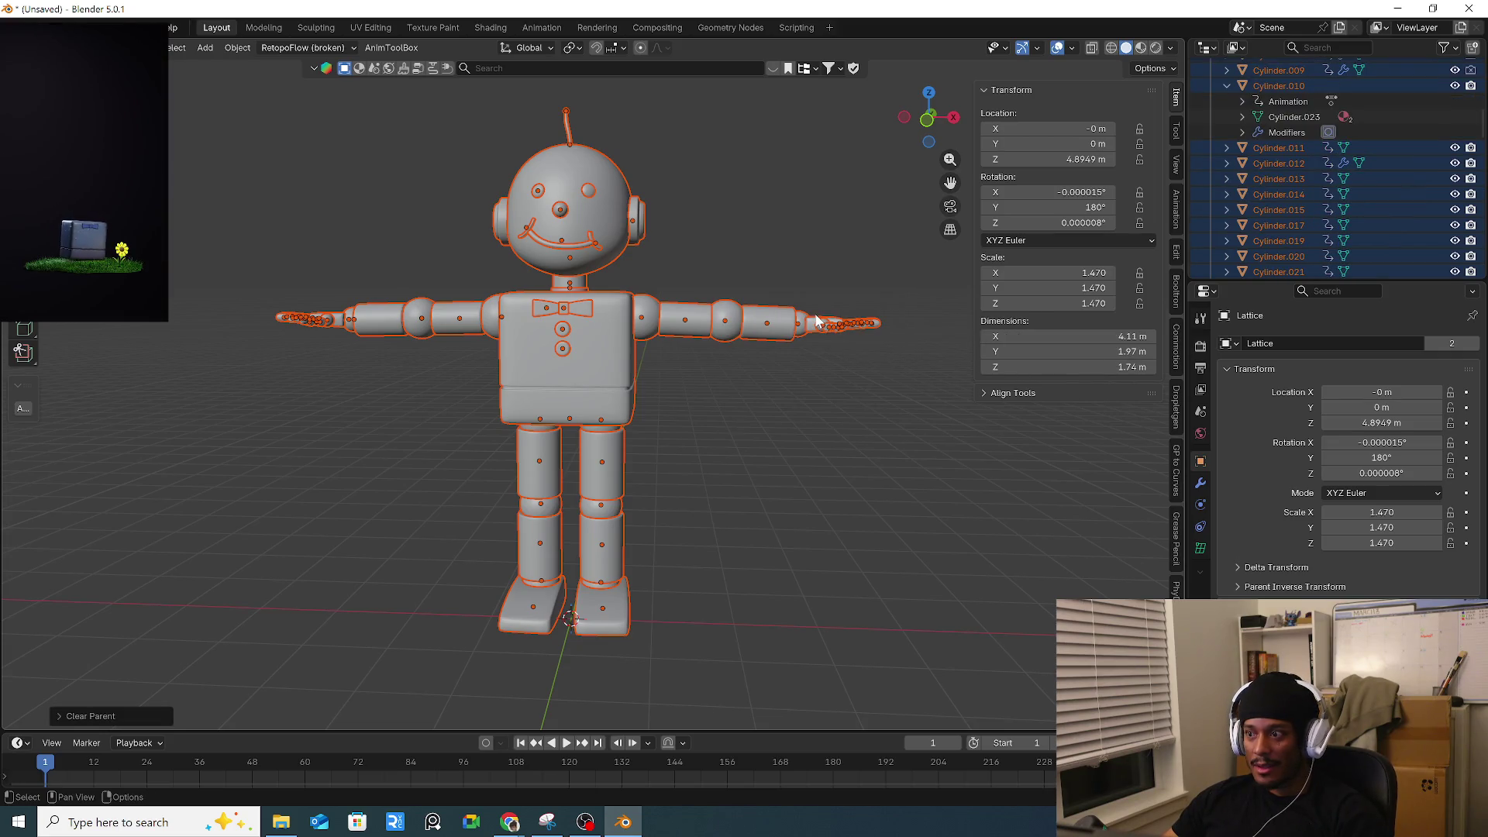
key("ctrl+a")
left_click(852, 308)
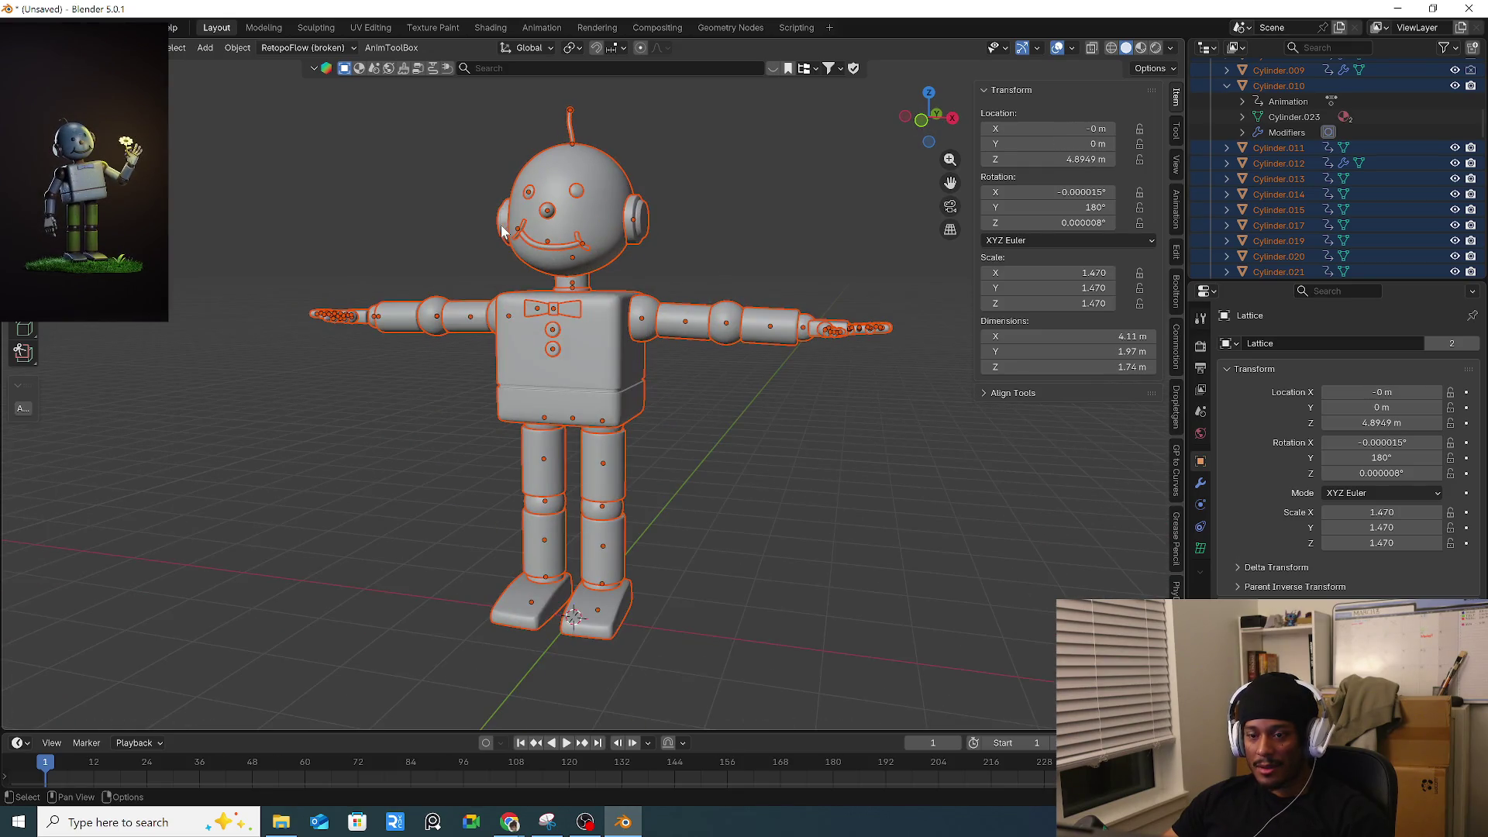
scroll(503, 231, "up", 3)
middle_click_drag(627, 91, 620, 144)
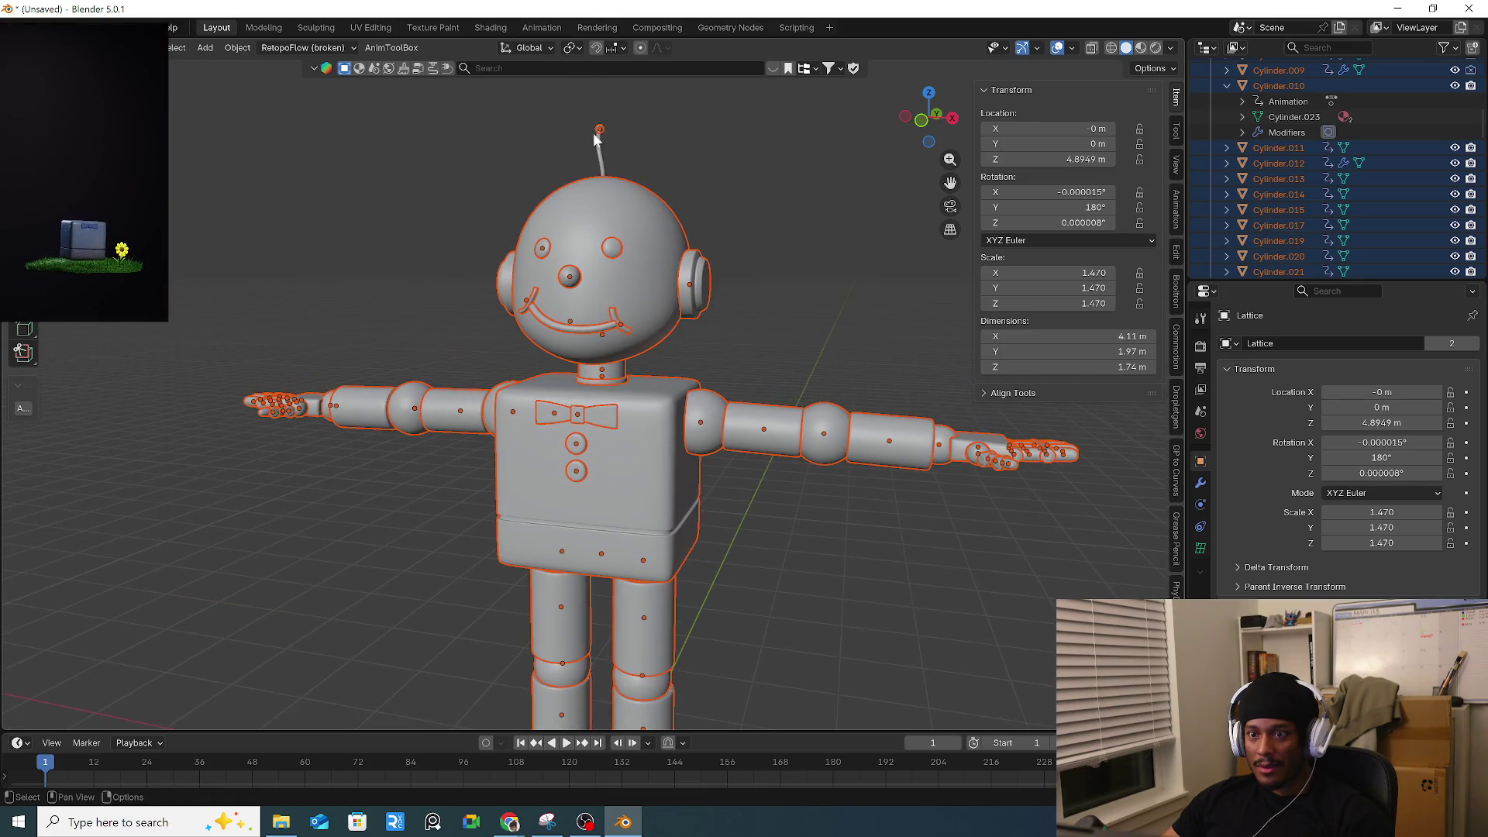
scroll(542, 288, "up", 2)
left_click(533, 277)
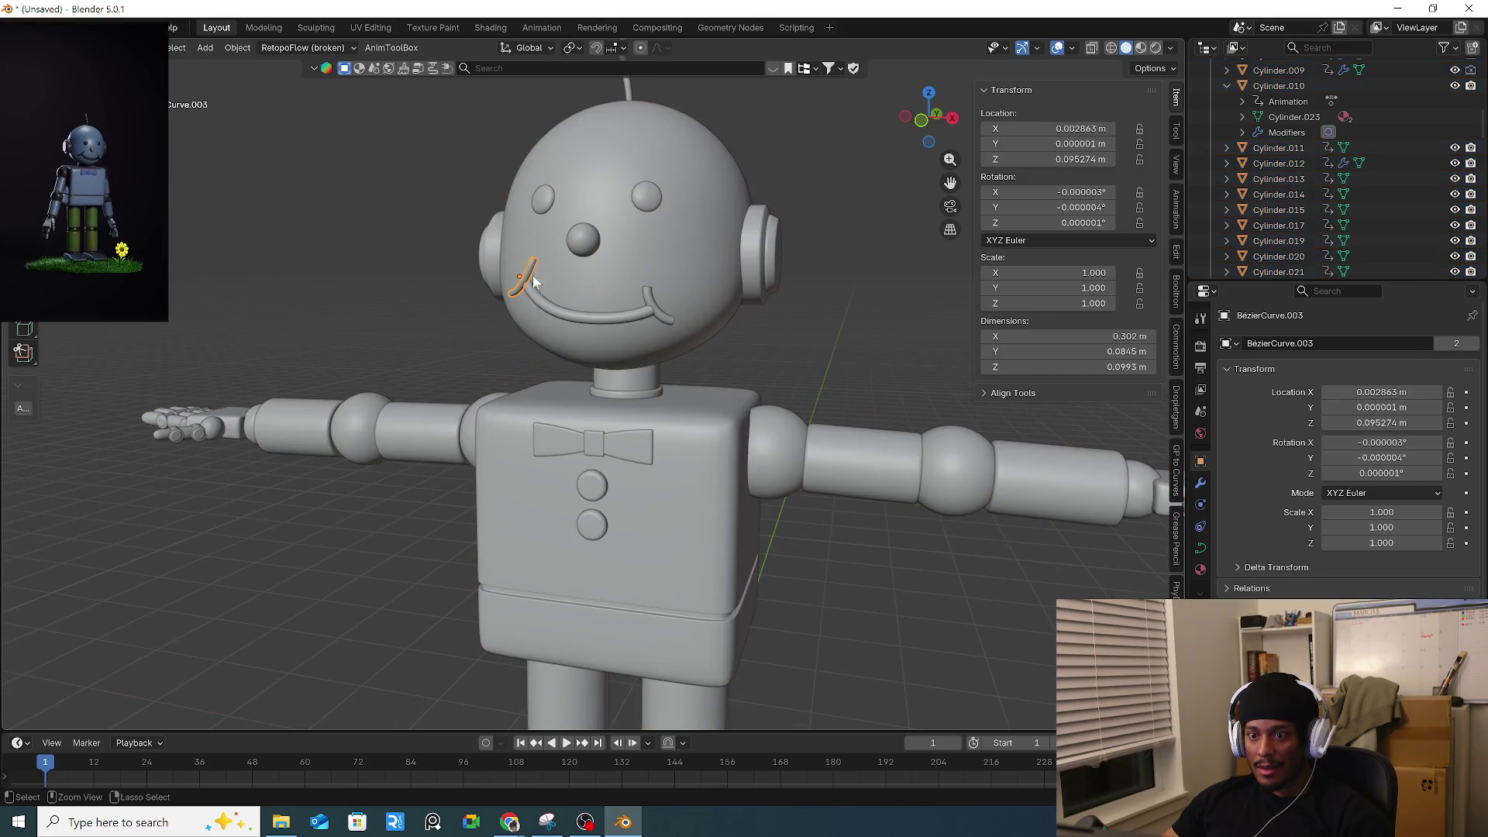
key("shift+z")
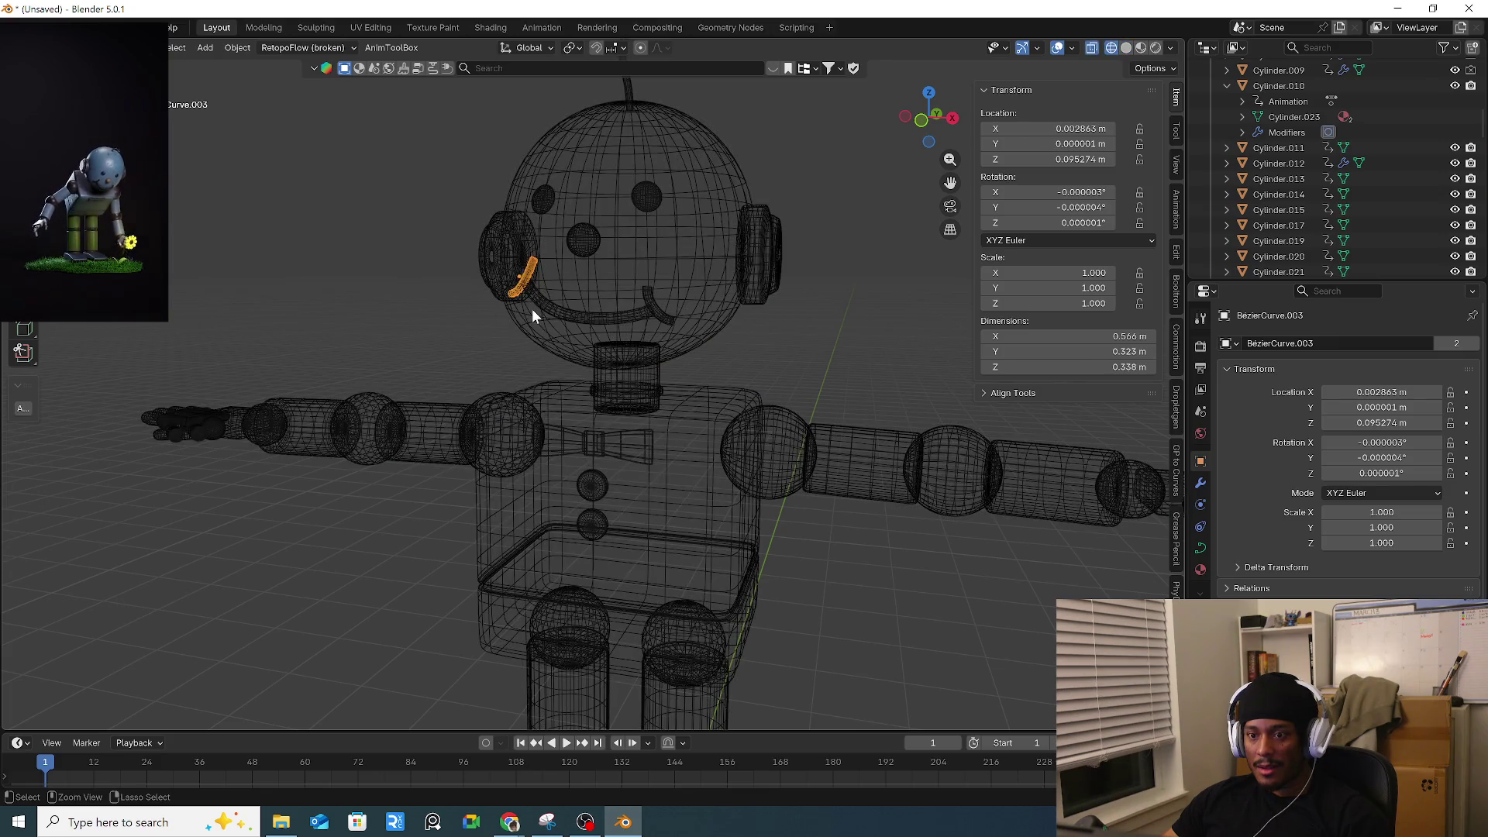
key("a")
key("alt+z")
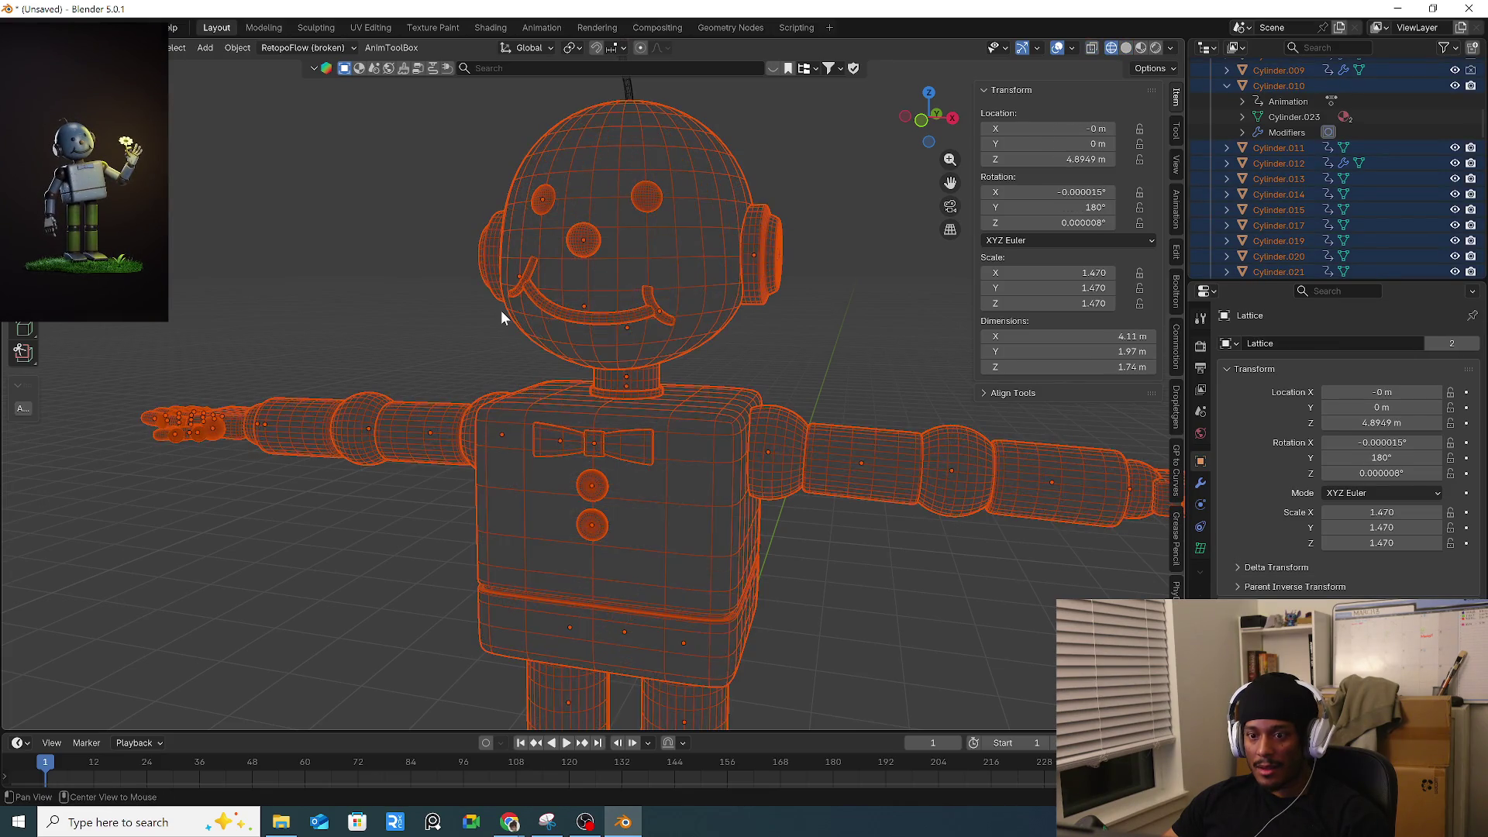
key("shift+z")
key("alt+a")
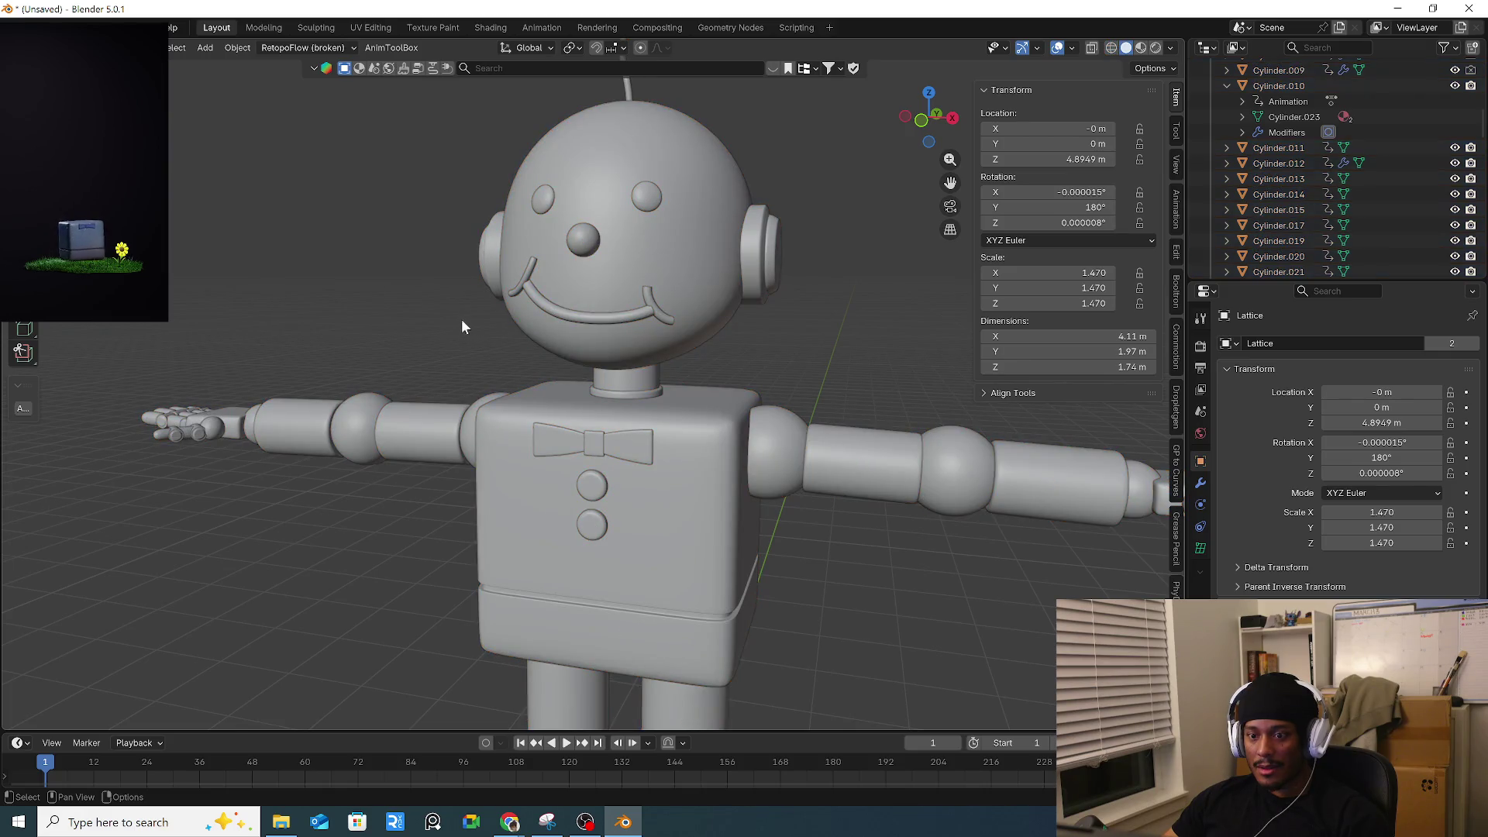
scroll(519, 310, "down", 1)
key("a")
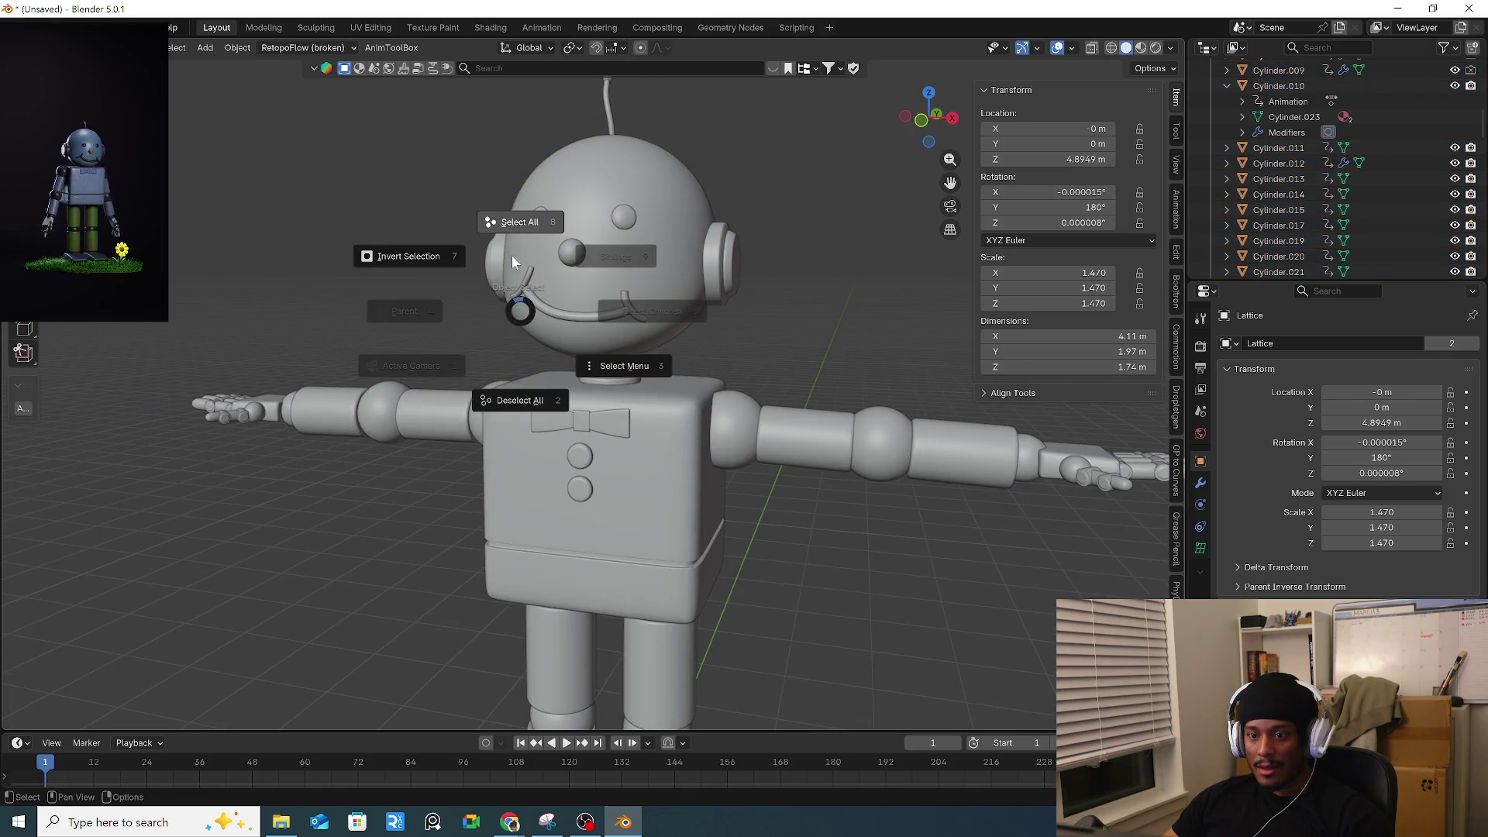
left_click(534, 303)
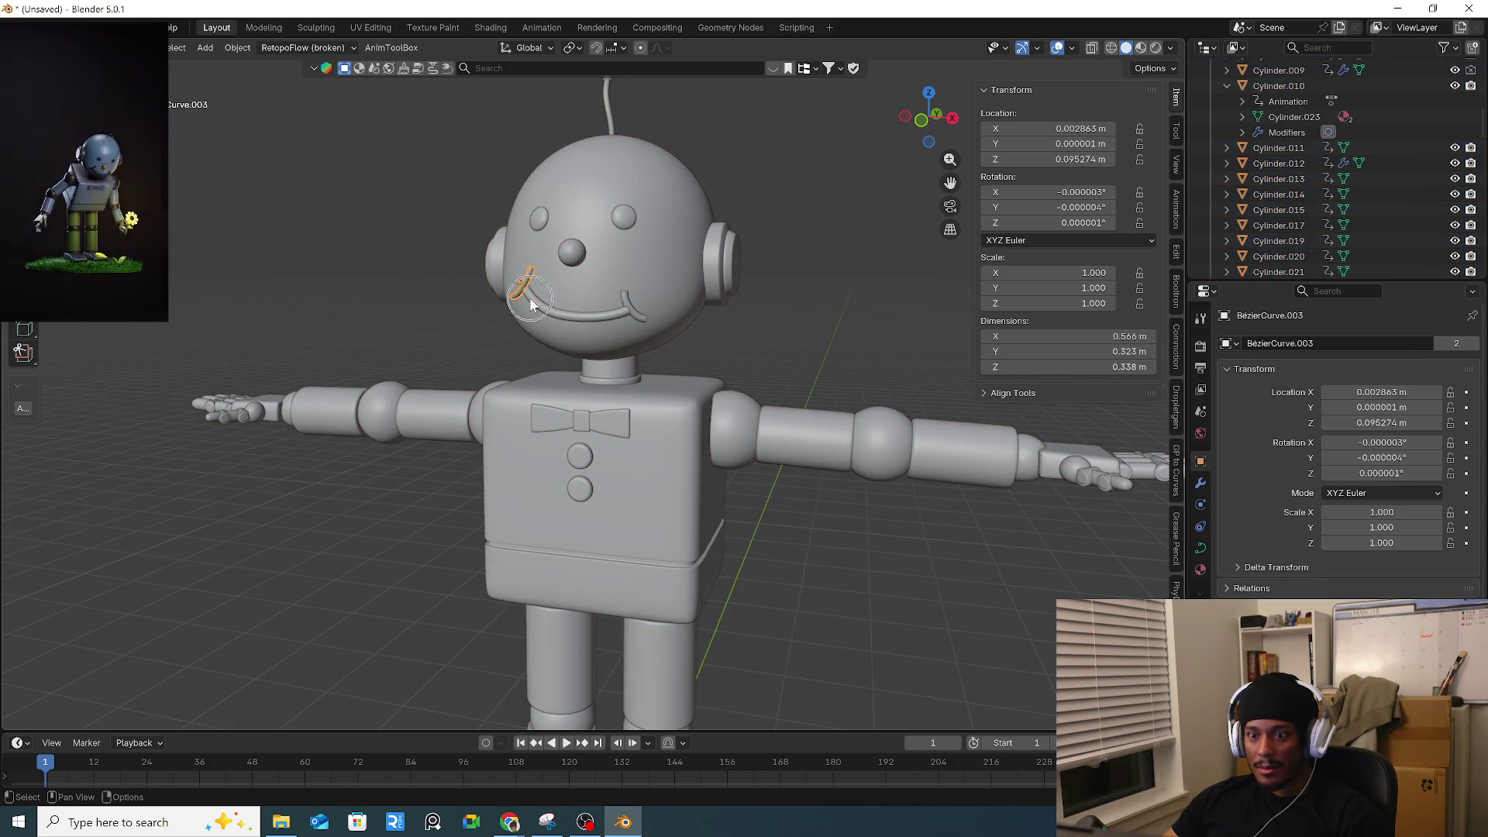
key("alt+a")
key("a")
left_click(632, 319, "shift")
left_click(640, 320, "shift")
left_click(610, 118, "shift")
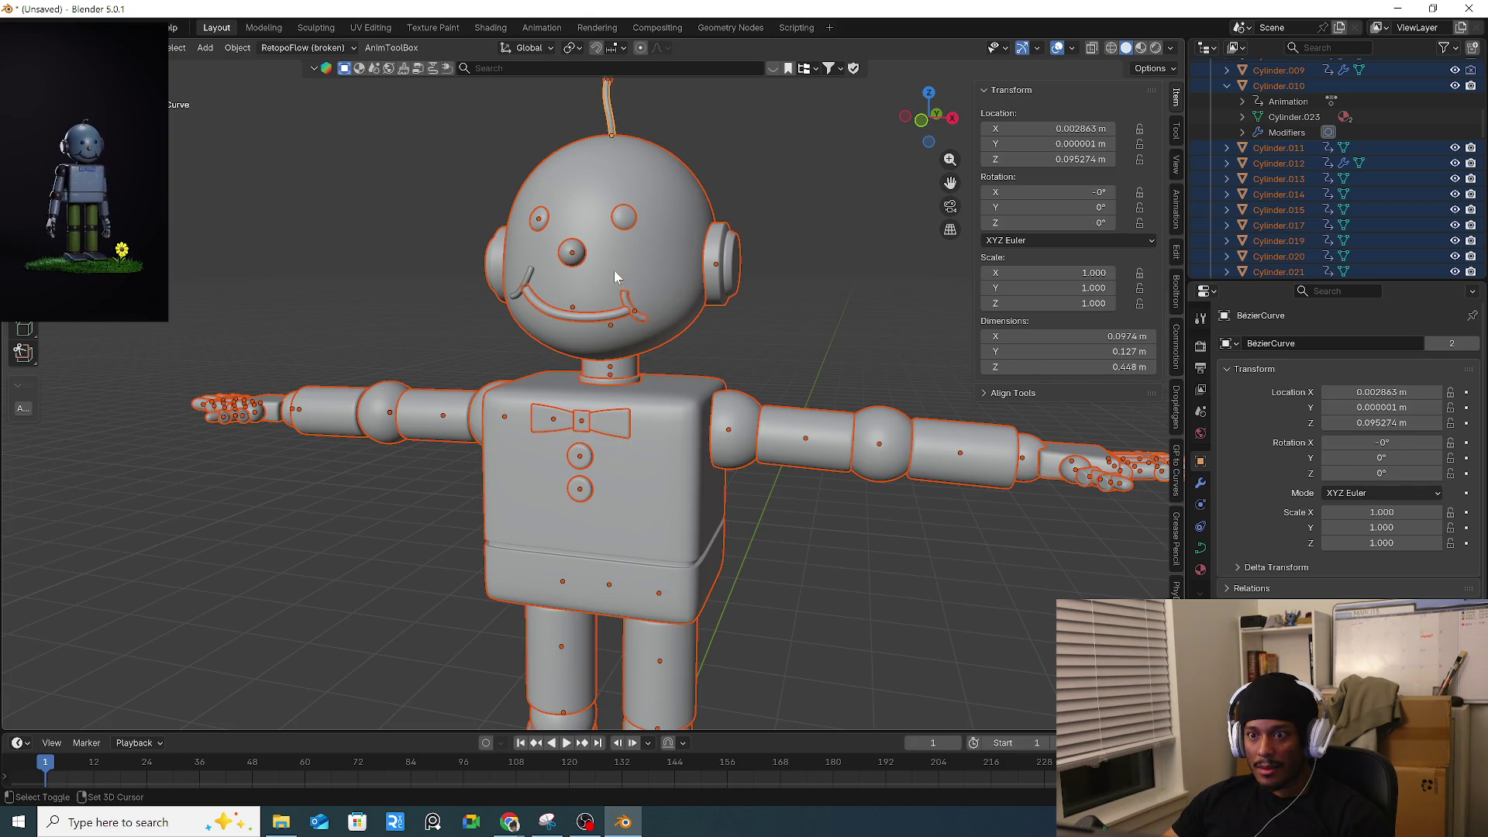
left_click(606, 320, "shift")
left_click(621, 319, "shift")
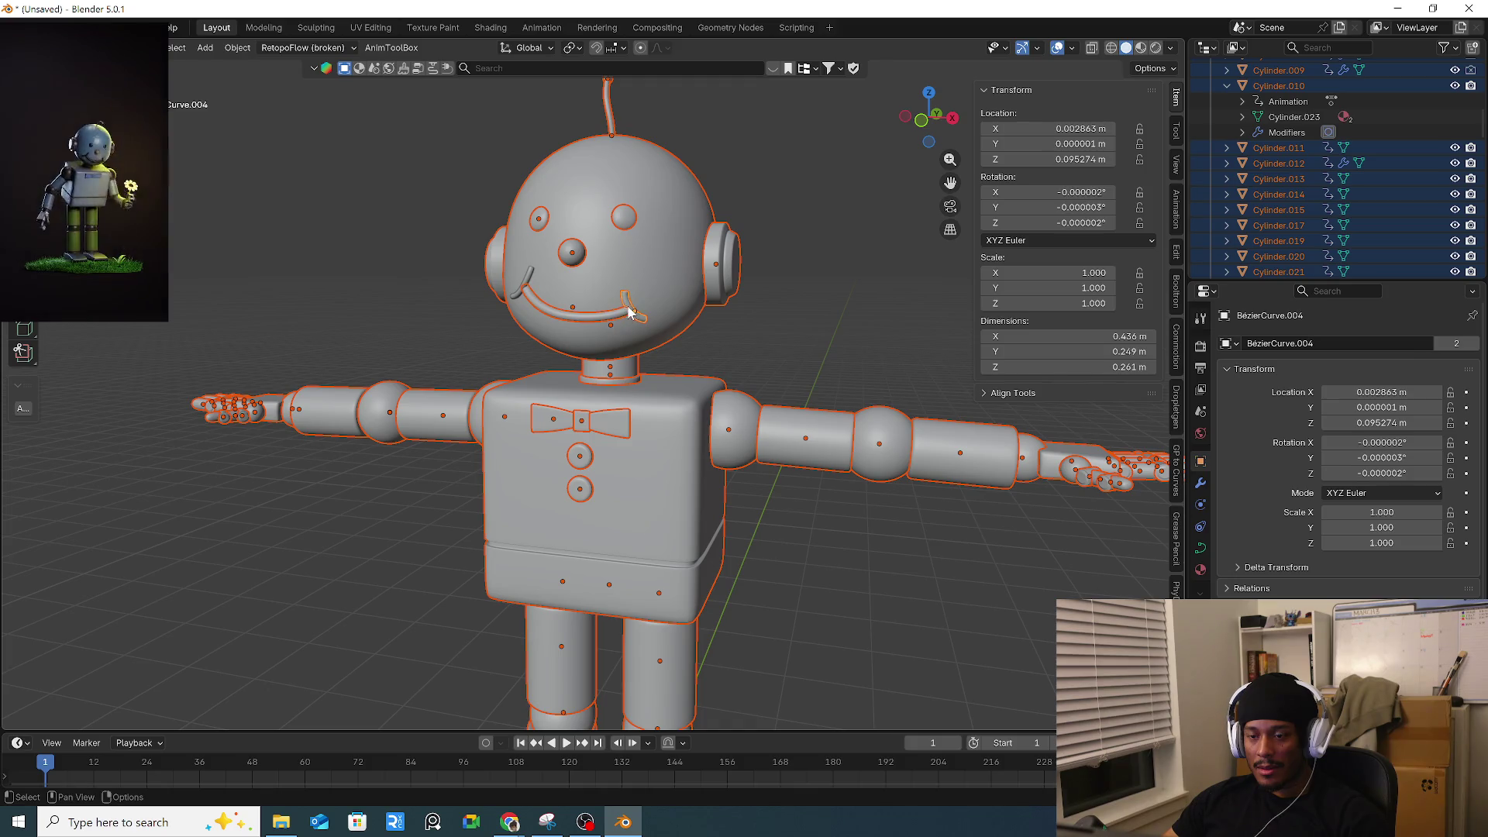
left_click(620, 324)
scroll(624, 331, "down", 3)
mouse_move(315, 359)
left_mouse_down()
mouse_move(557, 464)
mouse_move(604, 726)
mouse_move(657, 716)
mouse_move(545, 712)
mouse_move(923, 757)
left_mouse_up()
Box-select the head into the selection, apply Scale to all robot parts, then select the mouth curve.
scroll(682, 323, "up", 3)
key("b")
left_click_drag(517, 297, 589, 302)
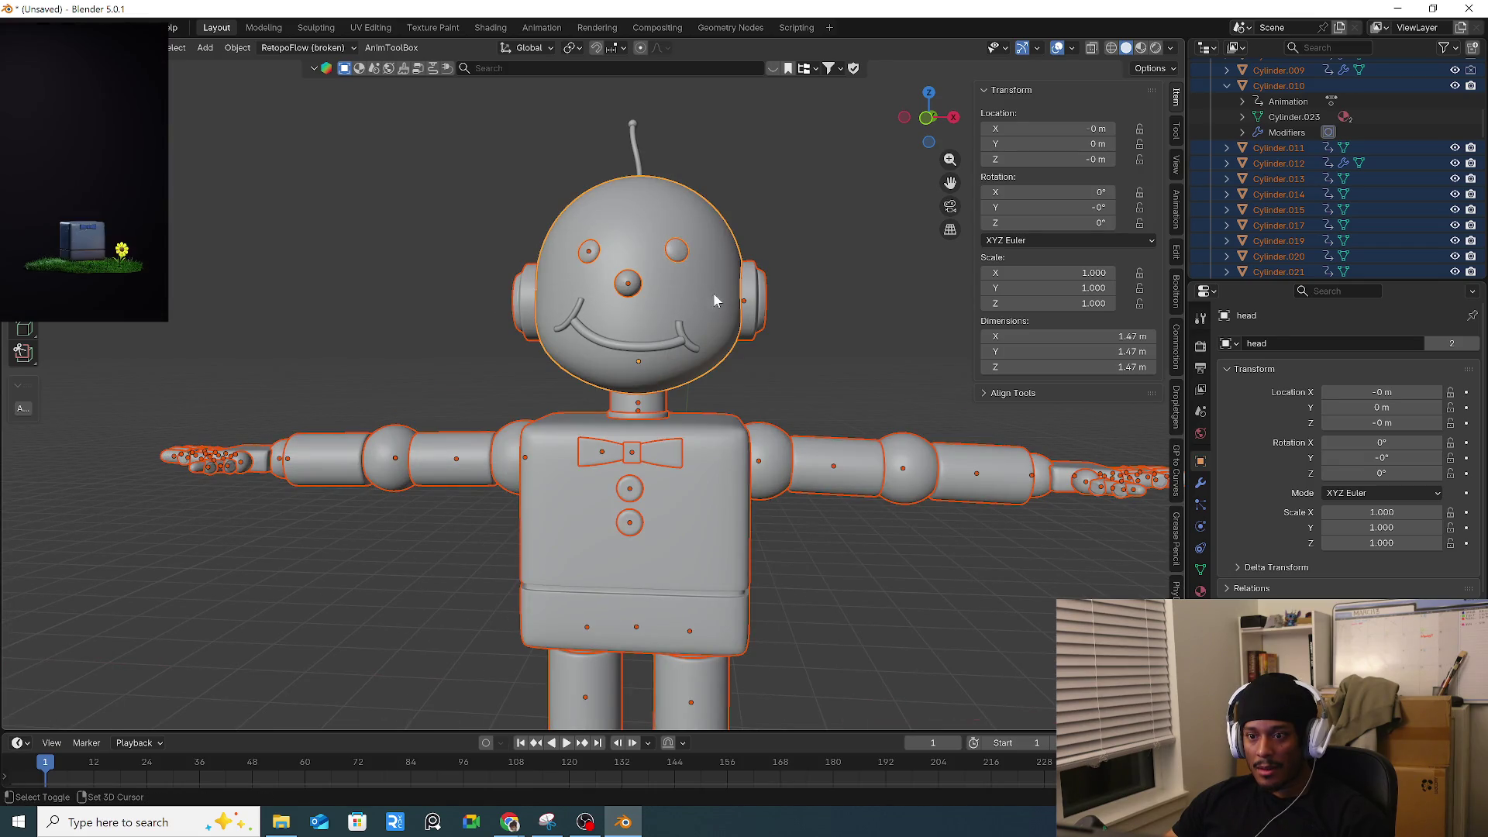
scroll(786, 332, "down", 4)
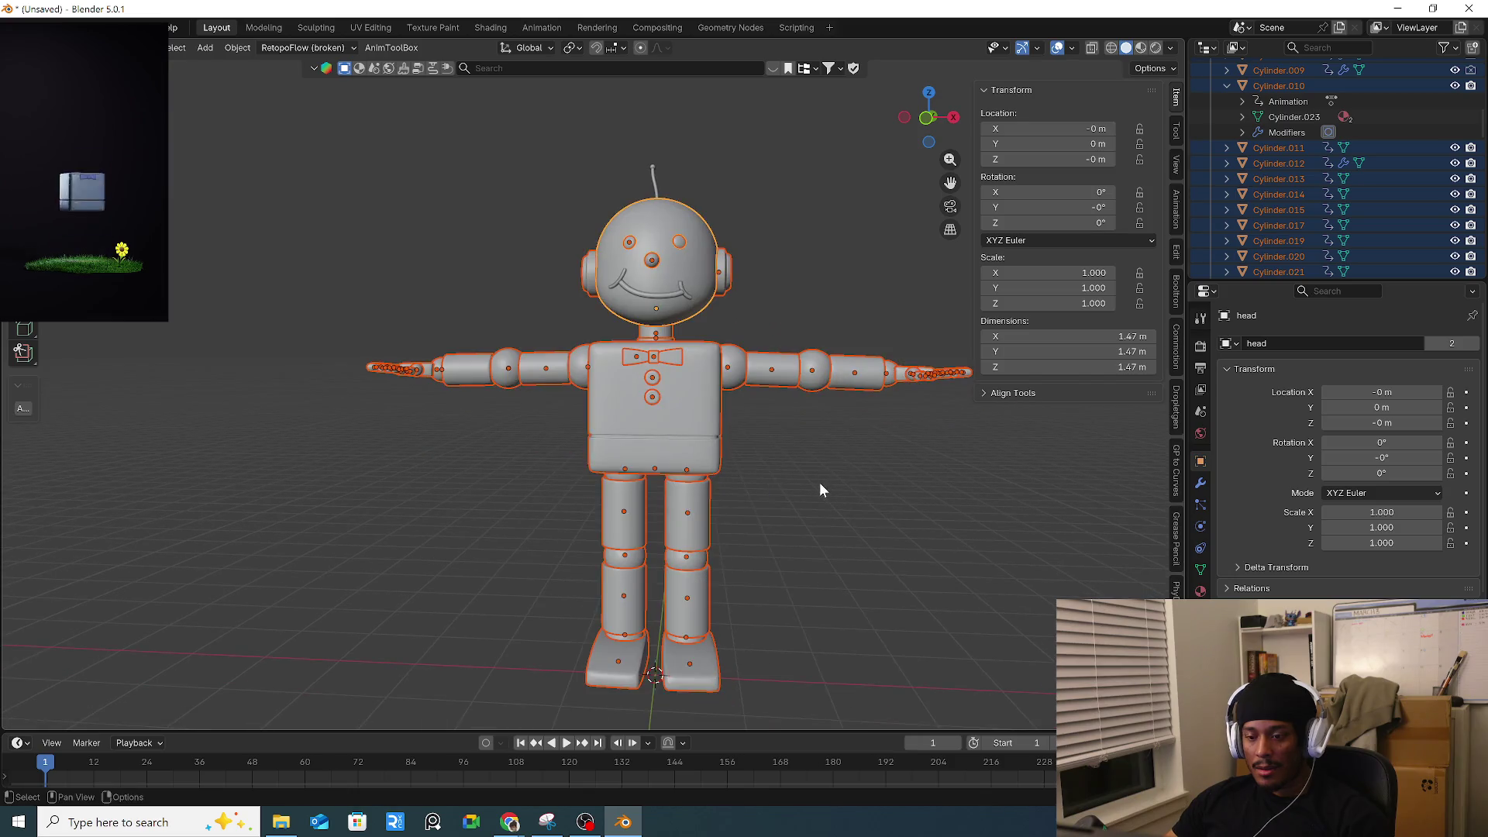
key("ctrl+a")
left_click(899, 429)
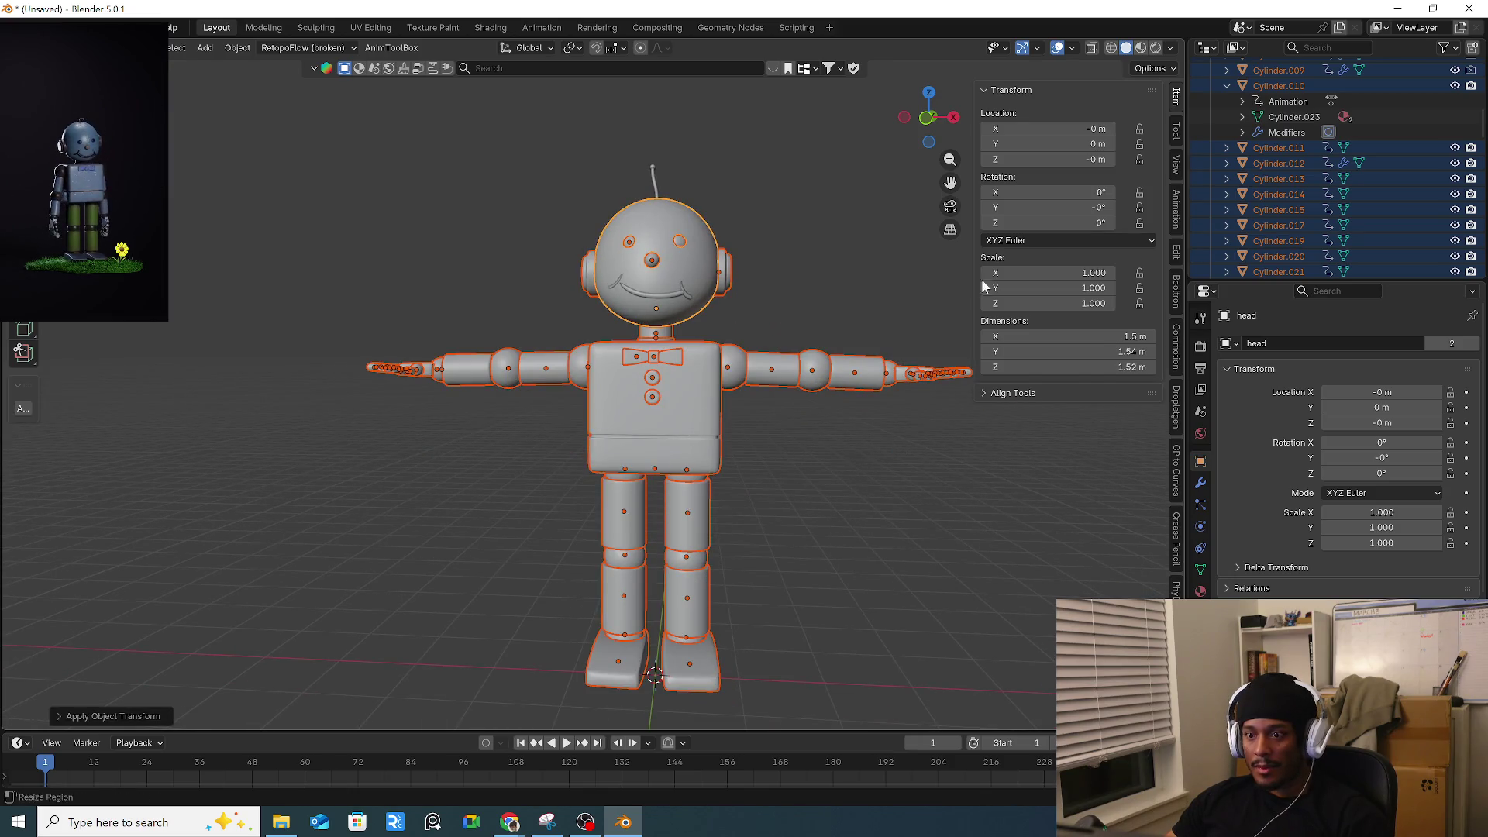
scroll(730, 287, "up", 3)
mouse_move(730, 287)
middle_mouse_down()
mouse_move(572, 327)
mouse_move(618, 338)
mouse_move(601, 347)
mouse_move(759, 339)
mouse_move(438, 315)
mouse_move(563, 344)
mouse_move(638, 342)
mouse_move(674, 322)
mouse_move(606, 341)
middle_mouse_up()
left_click(637, 319)
Undo an accidental duplicate, then slide the mouth curve's end point along Y.
scroll(674, 321, "up", 5)
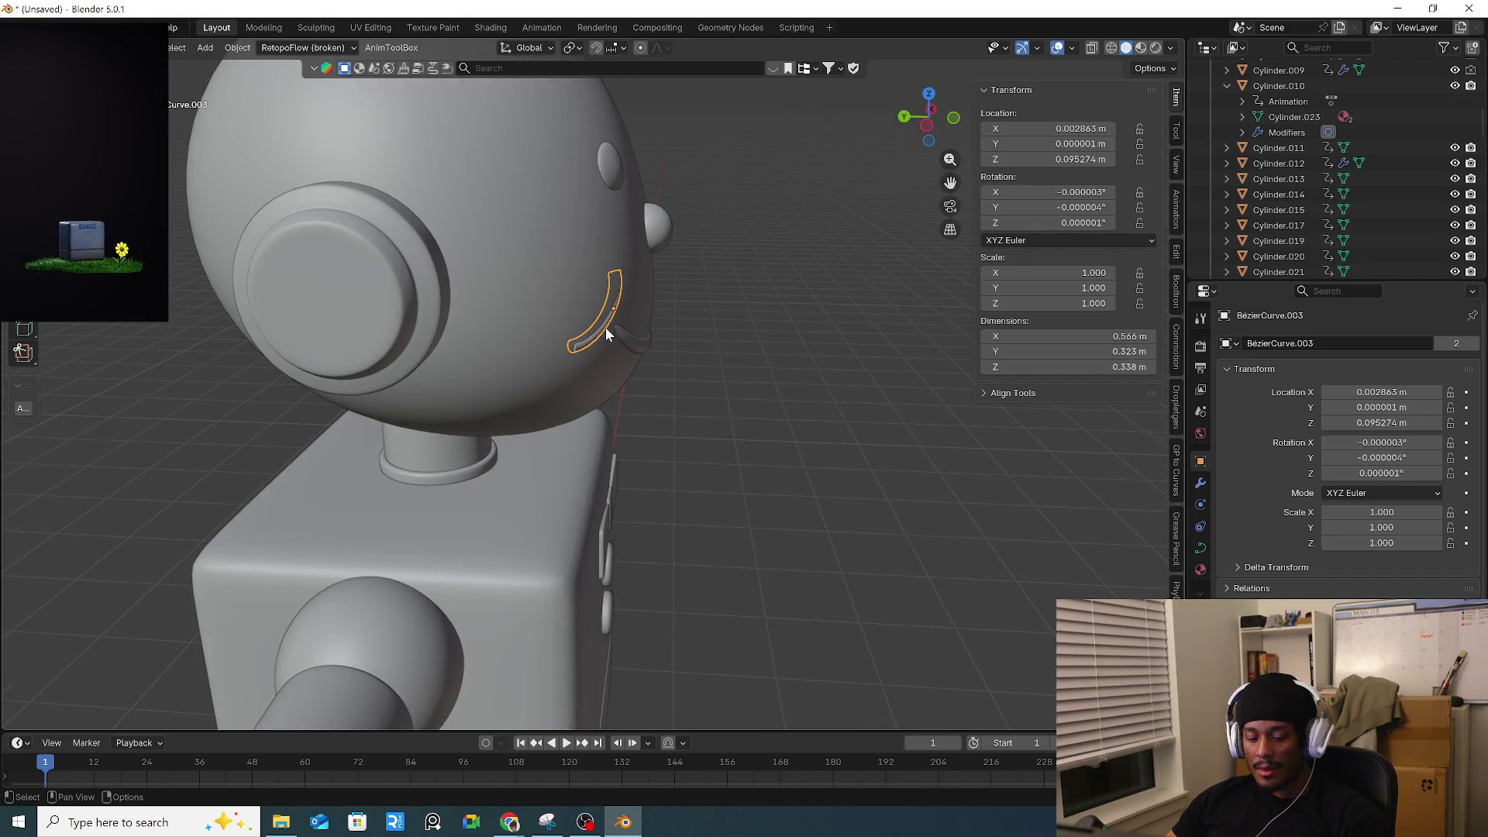
key("shift+d")
key("y")
key("Escape")
key("ctrl+z")
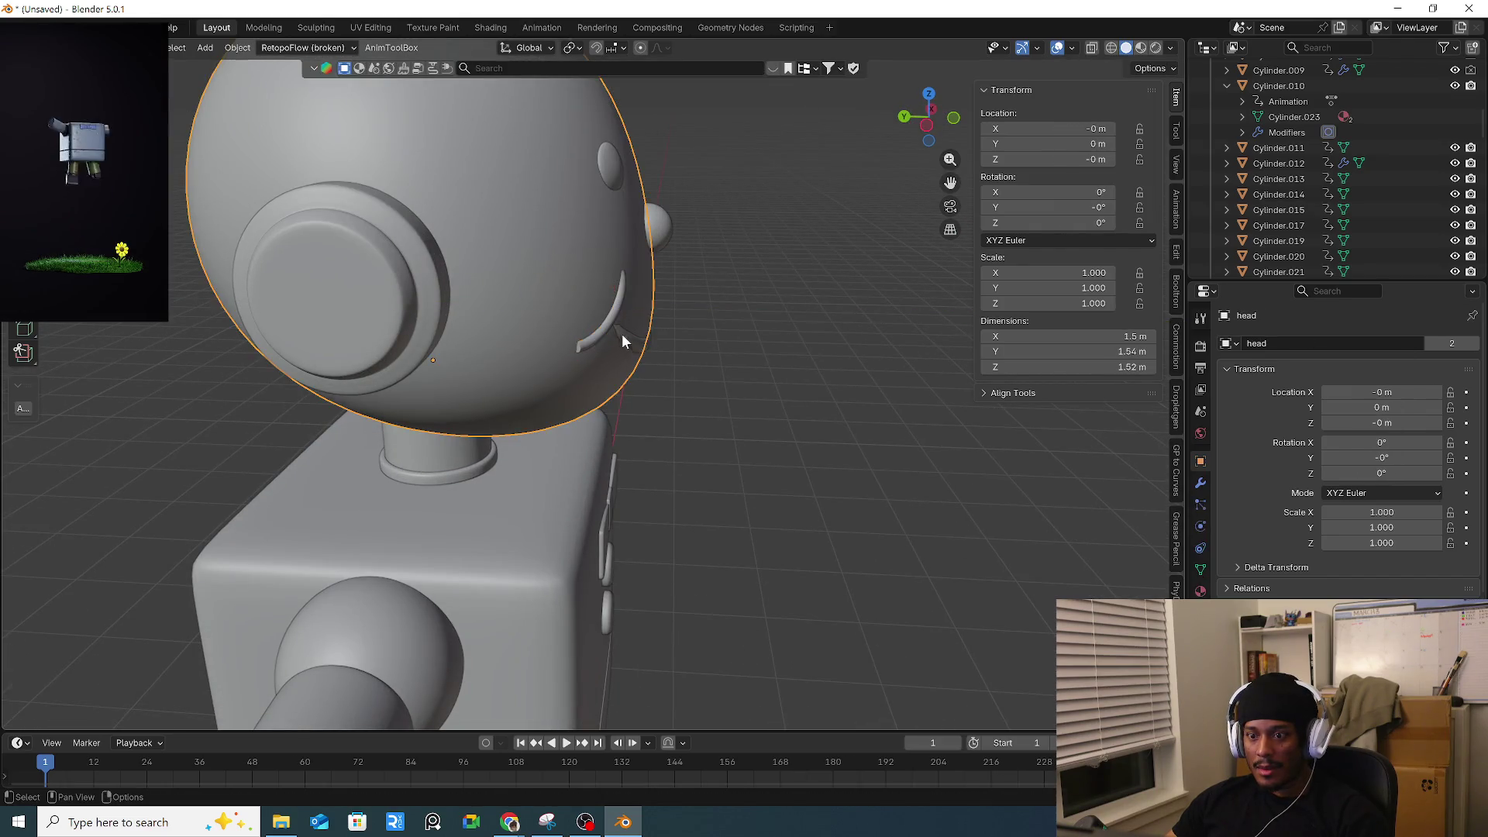
key("Tab")
key("g")
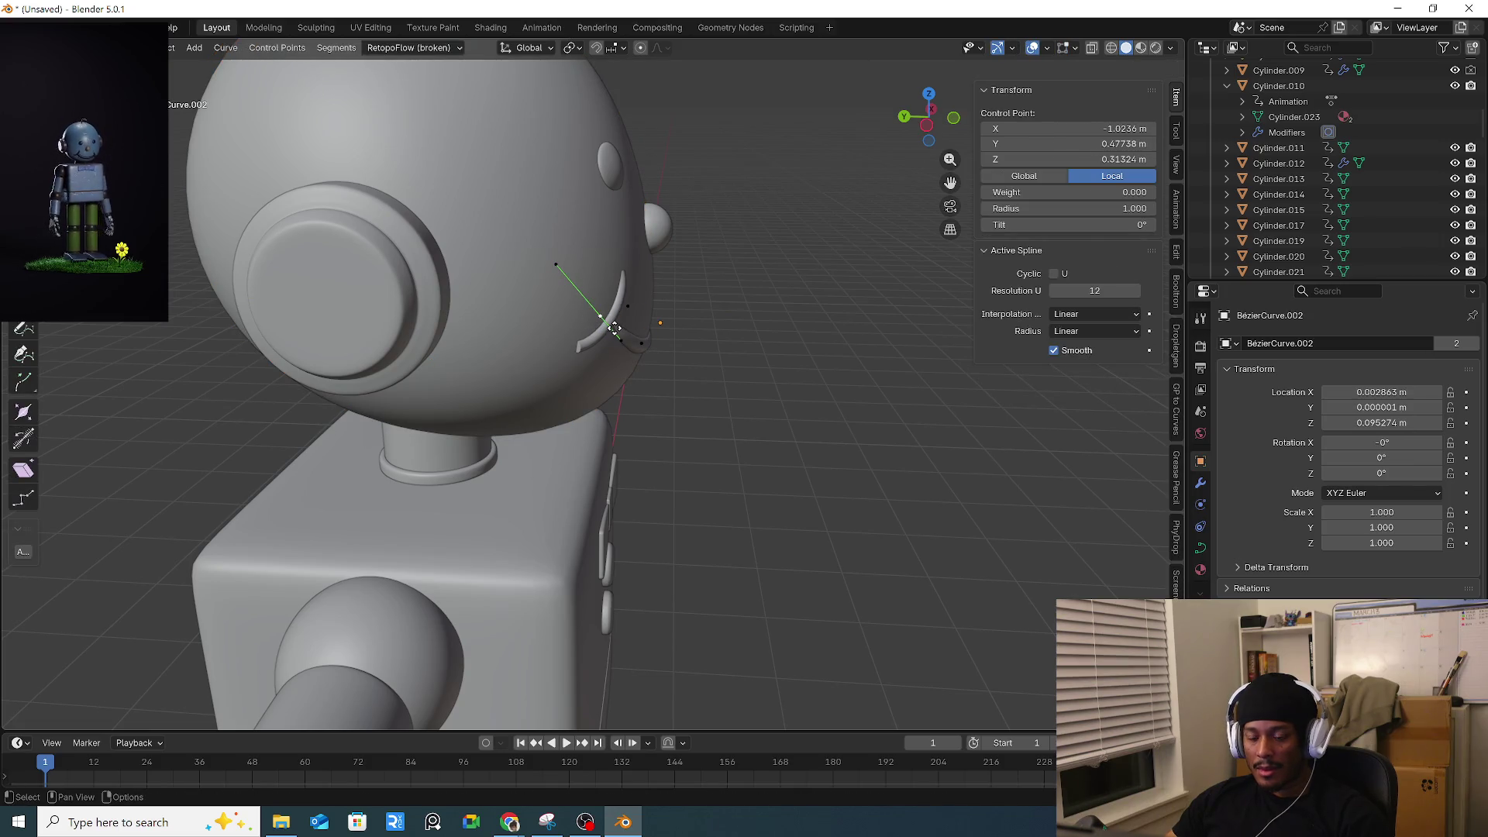
key("y")
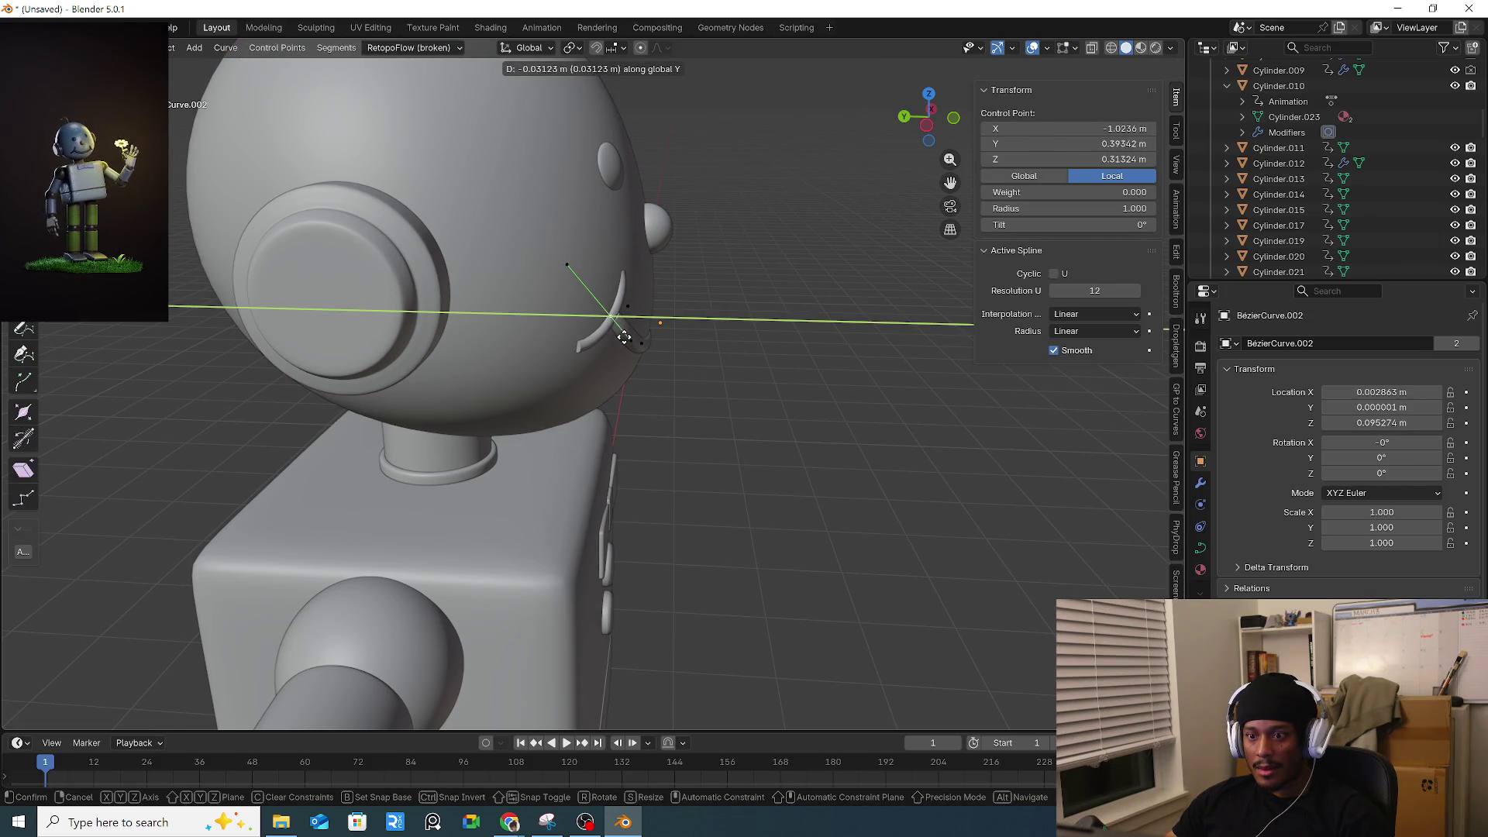
left_click(622, 336)
Slide the first smile-corner curve's middle point along Y onto the head surface.
left_click(624, 301)
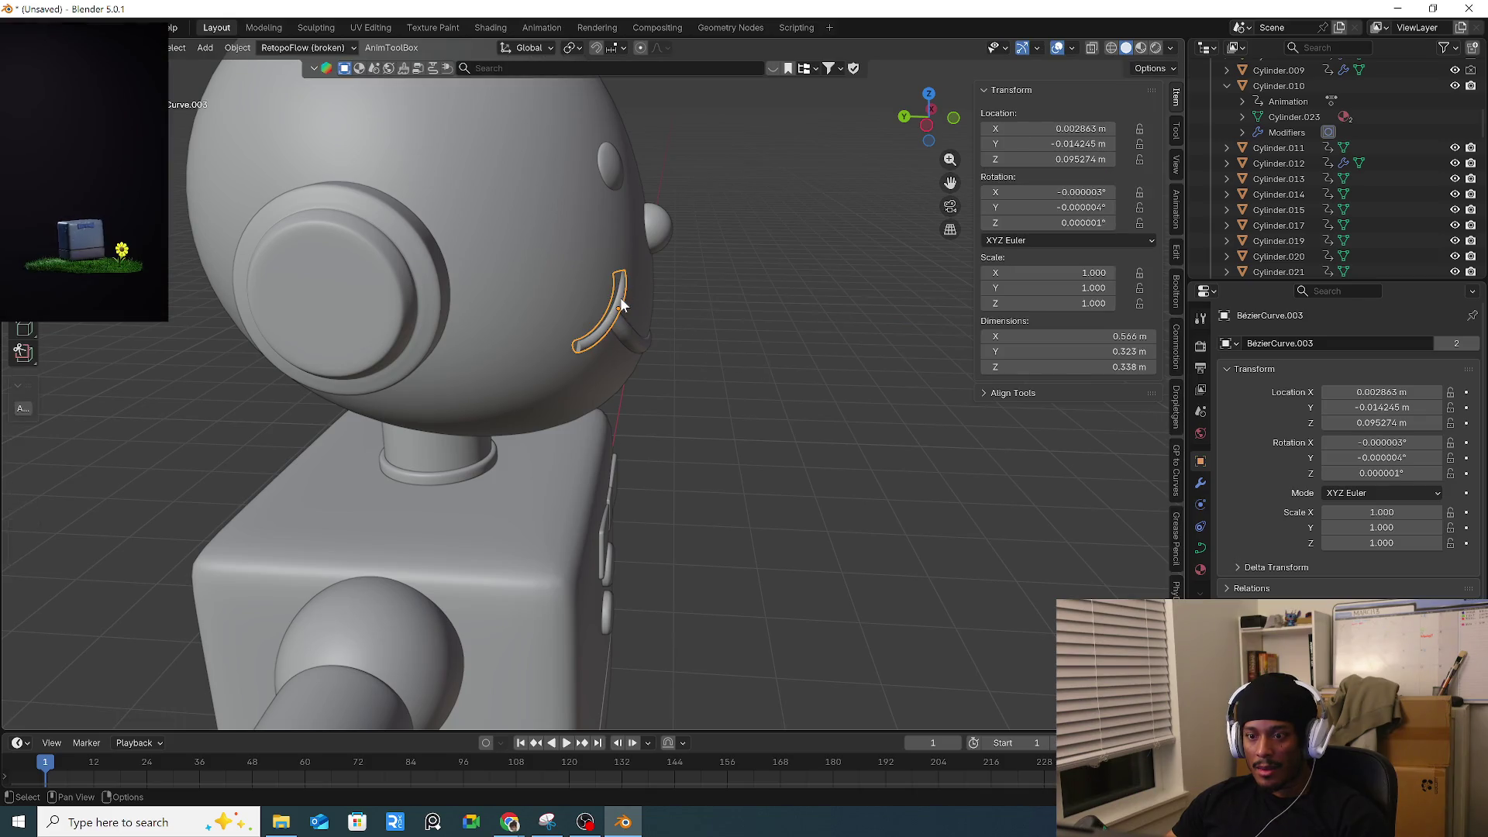
key("b")
left_click_drag(610, 254, 634, 288)
key("g")
key("y")
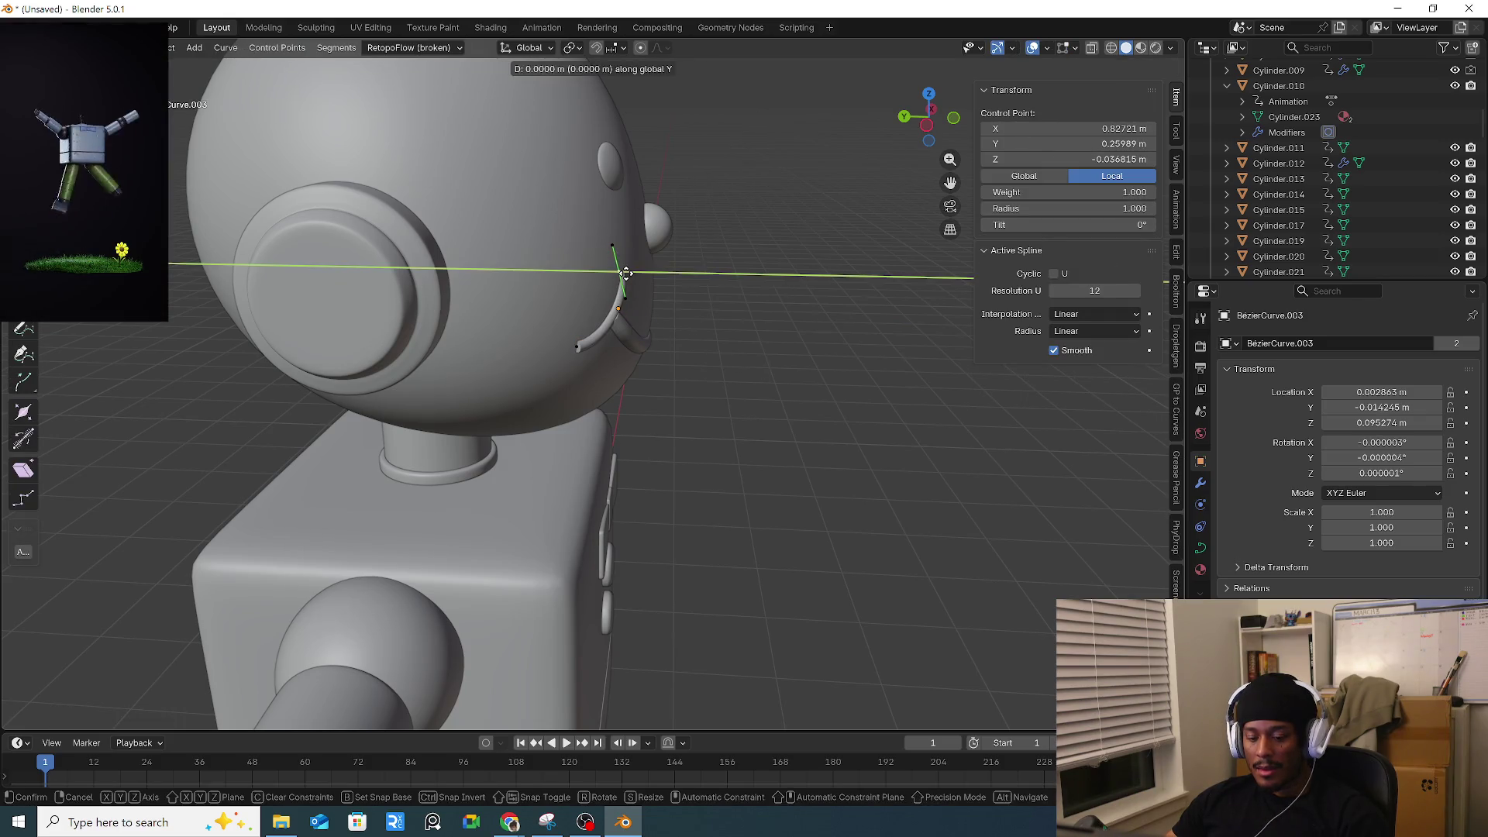
left_click(680, 337)
mouse_move(679, 338)
middle_mouse_down()
mouse_move(548, 338)
mouse_move(637, 325)
middle_mouse_up()
Move a point of the opposite smile-corner curve along Y to hug the head.
key("Tab")
left_click(686, 346)
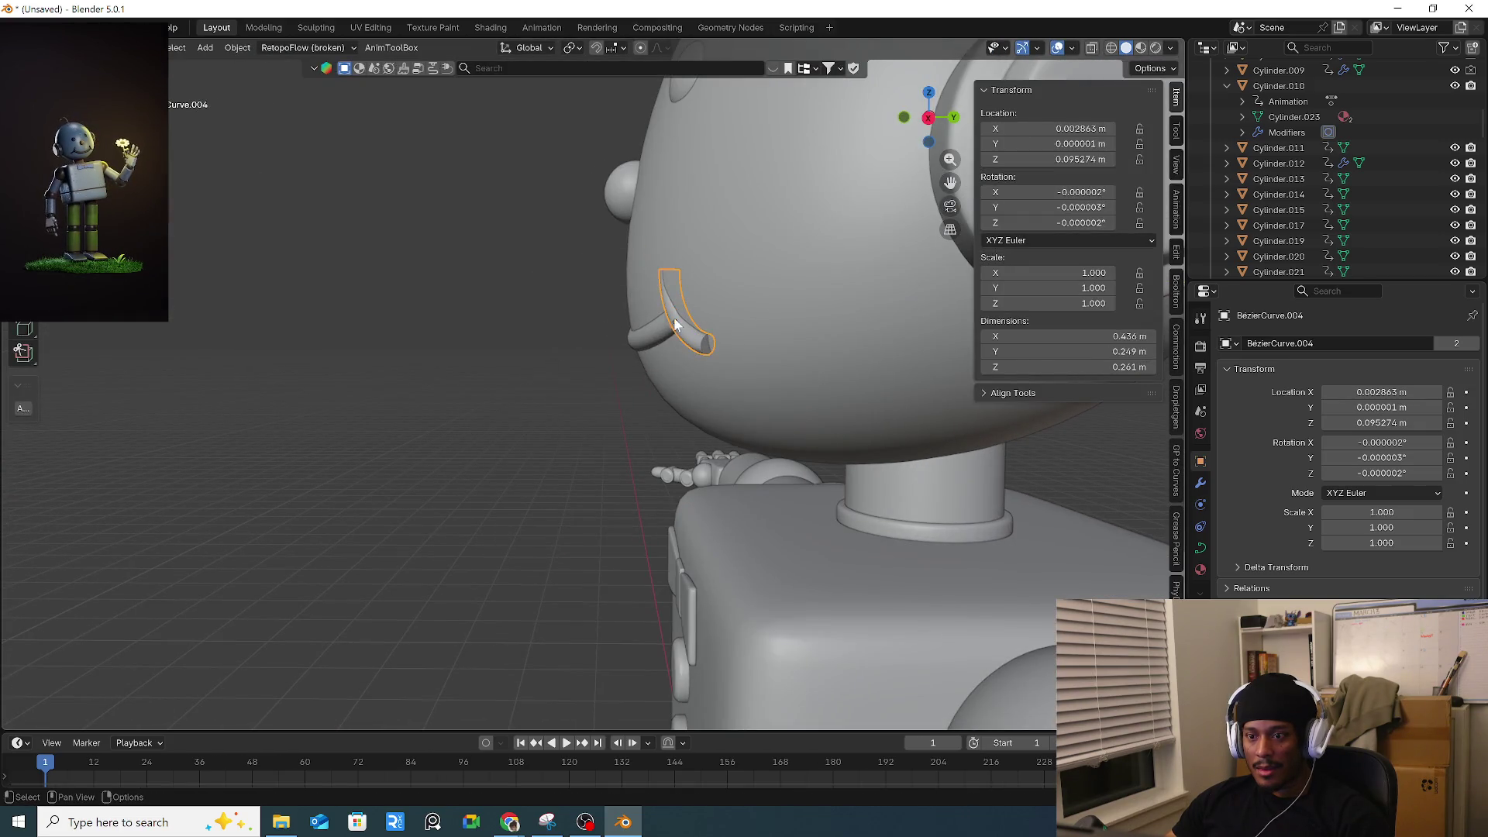
key("Tab")
key("g")
key("y")
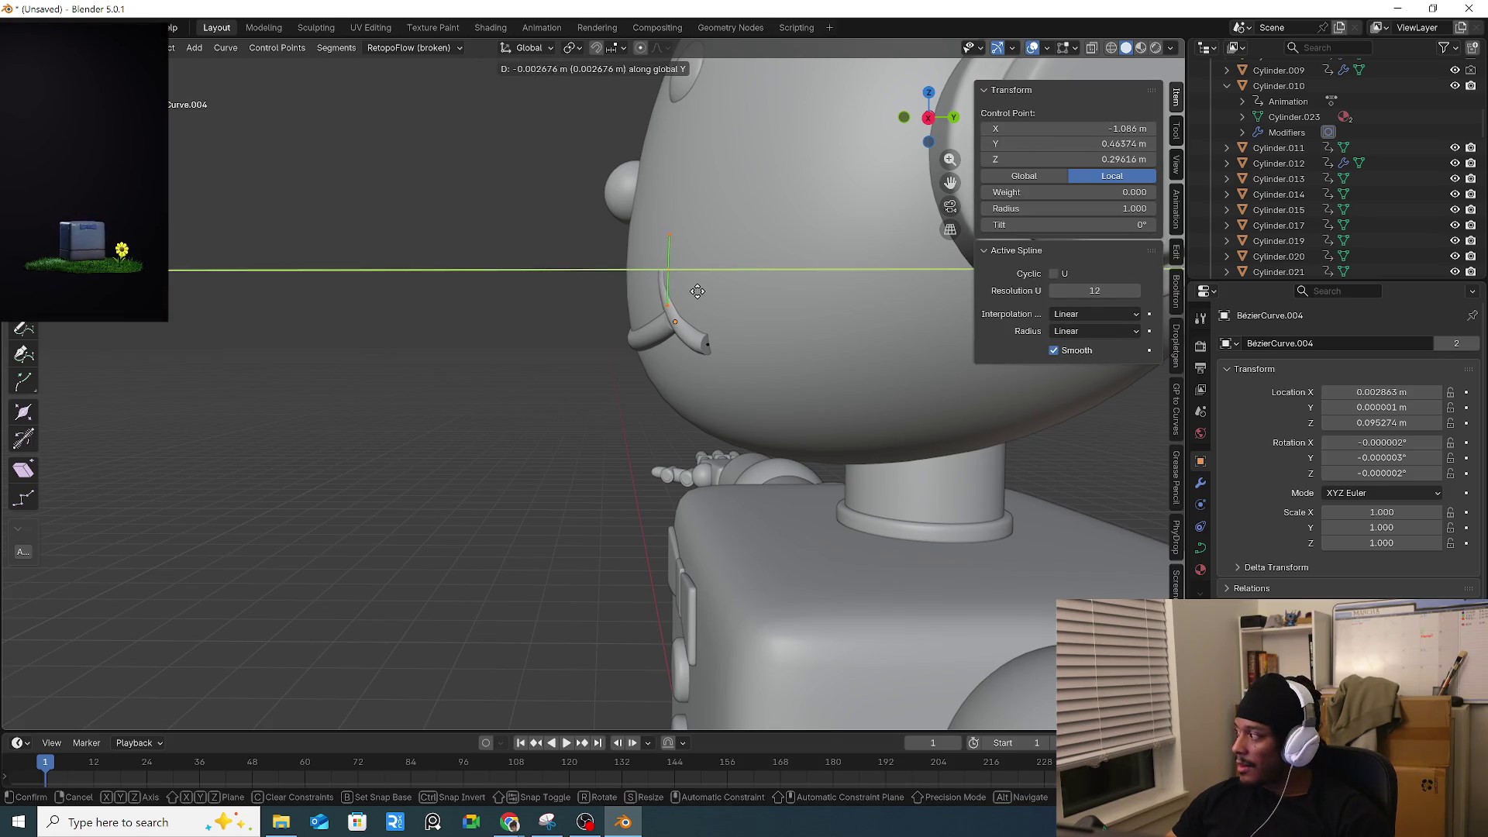
left_click(684, 290)
scroll(697, 310, "down", 5)
middle_click_drag(697, 310, 796, 403)
key("ctrl+Tab")
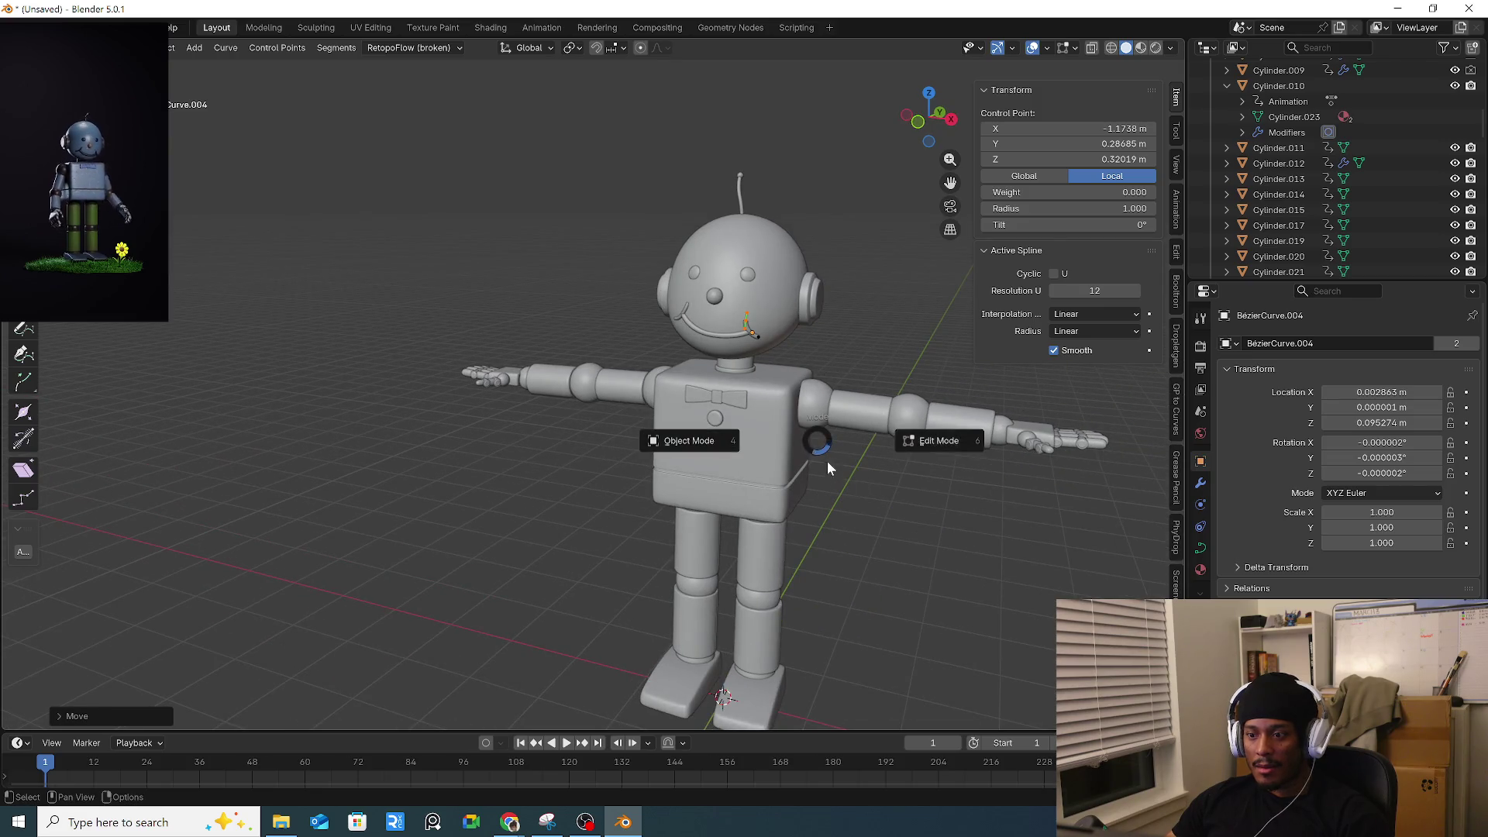
key("Escape")
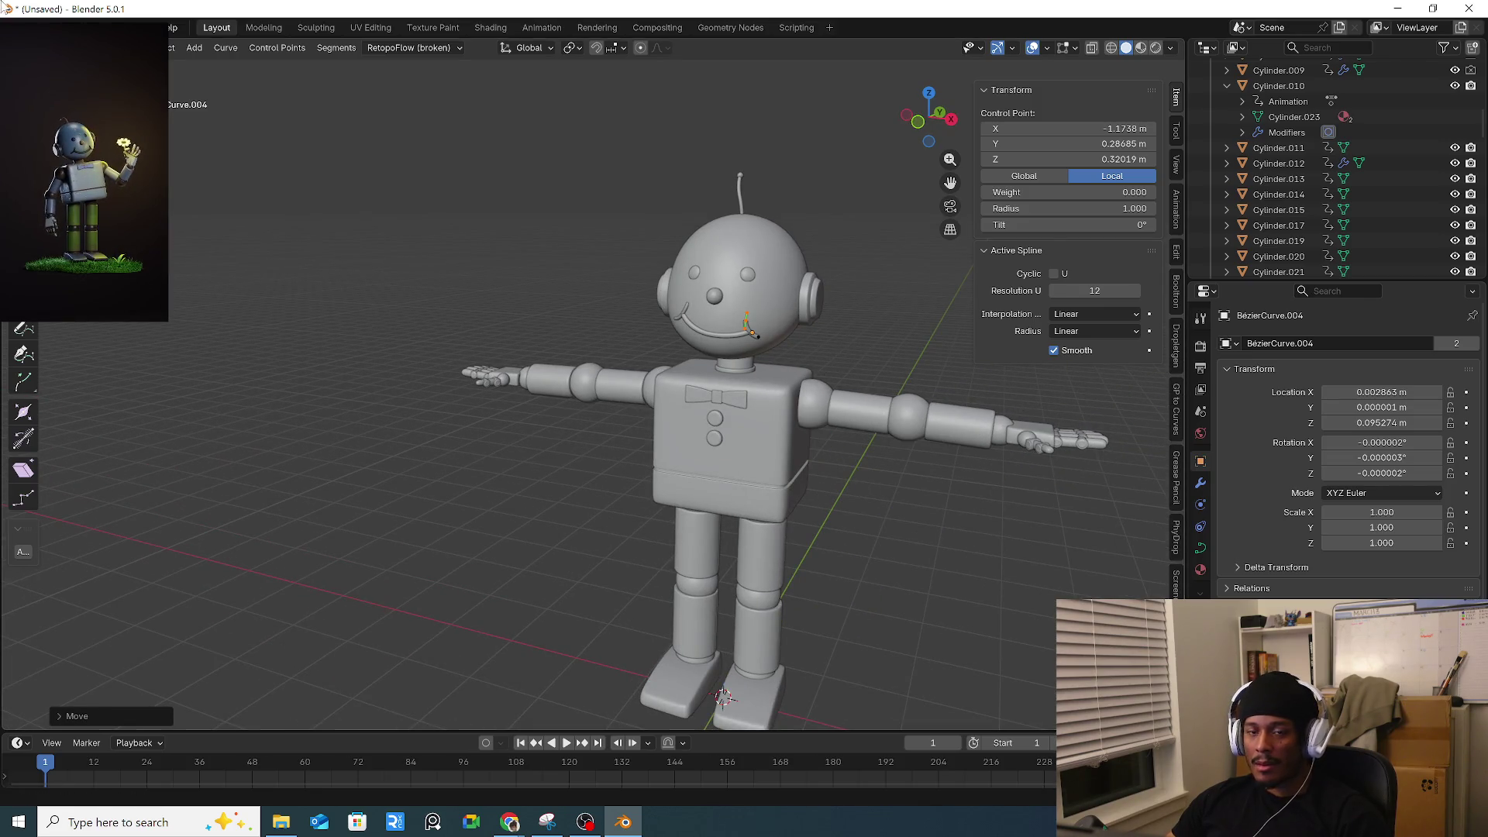
left_click(35, 27)
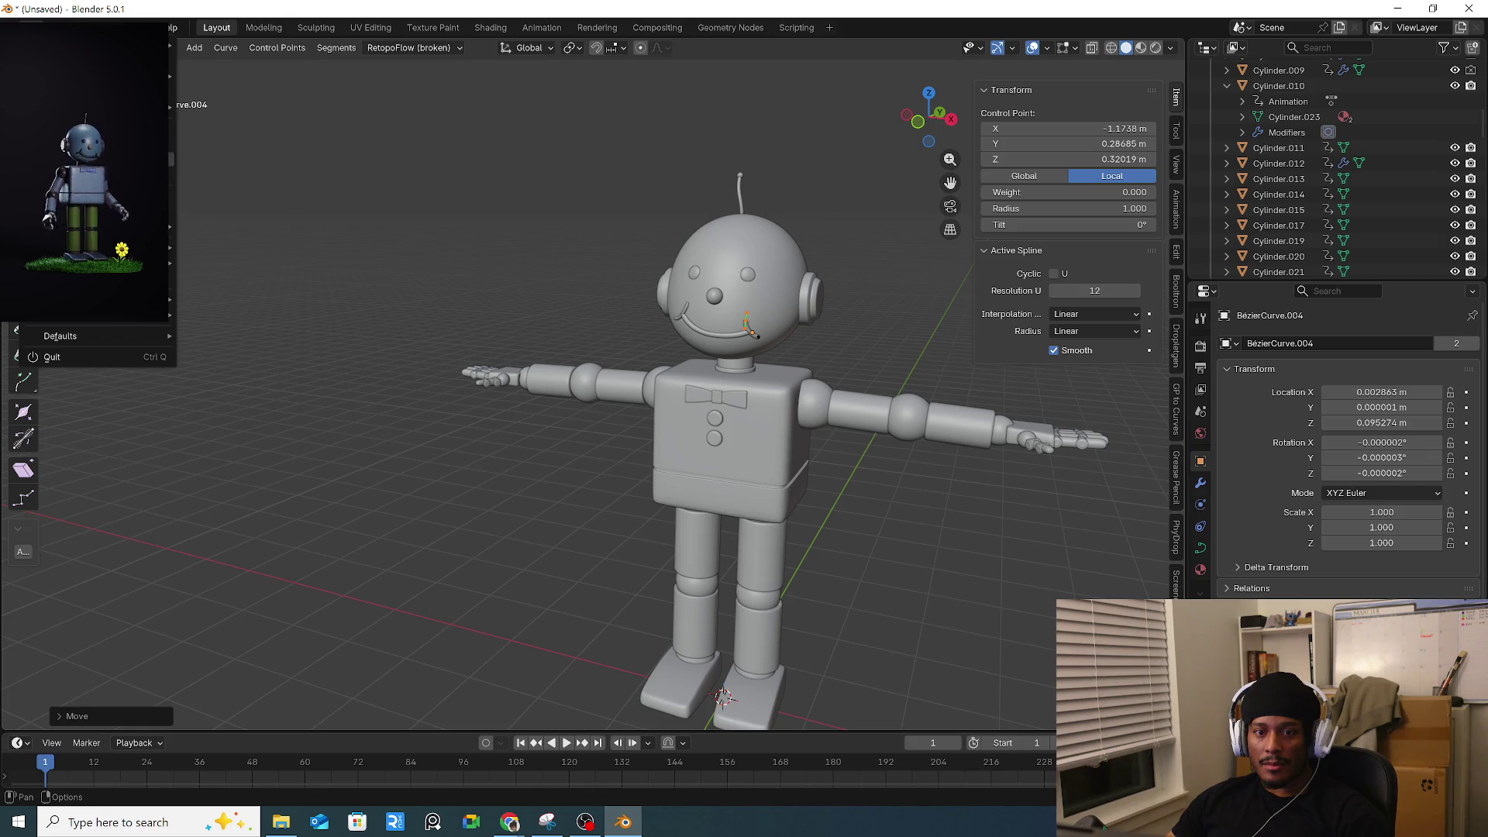
Save the scene as Robot_only2.blend and return the curve to Object Mode.
key("Escape")
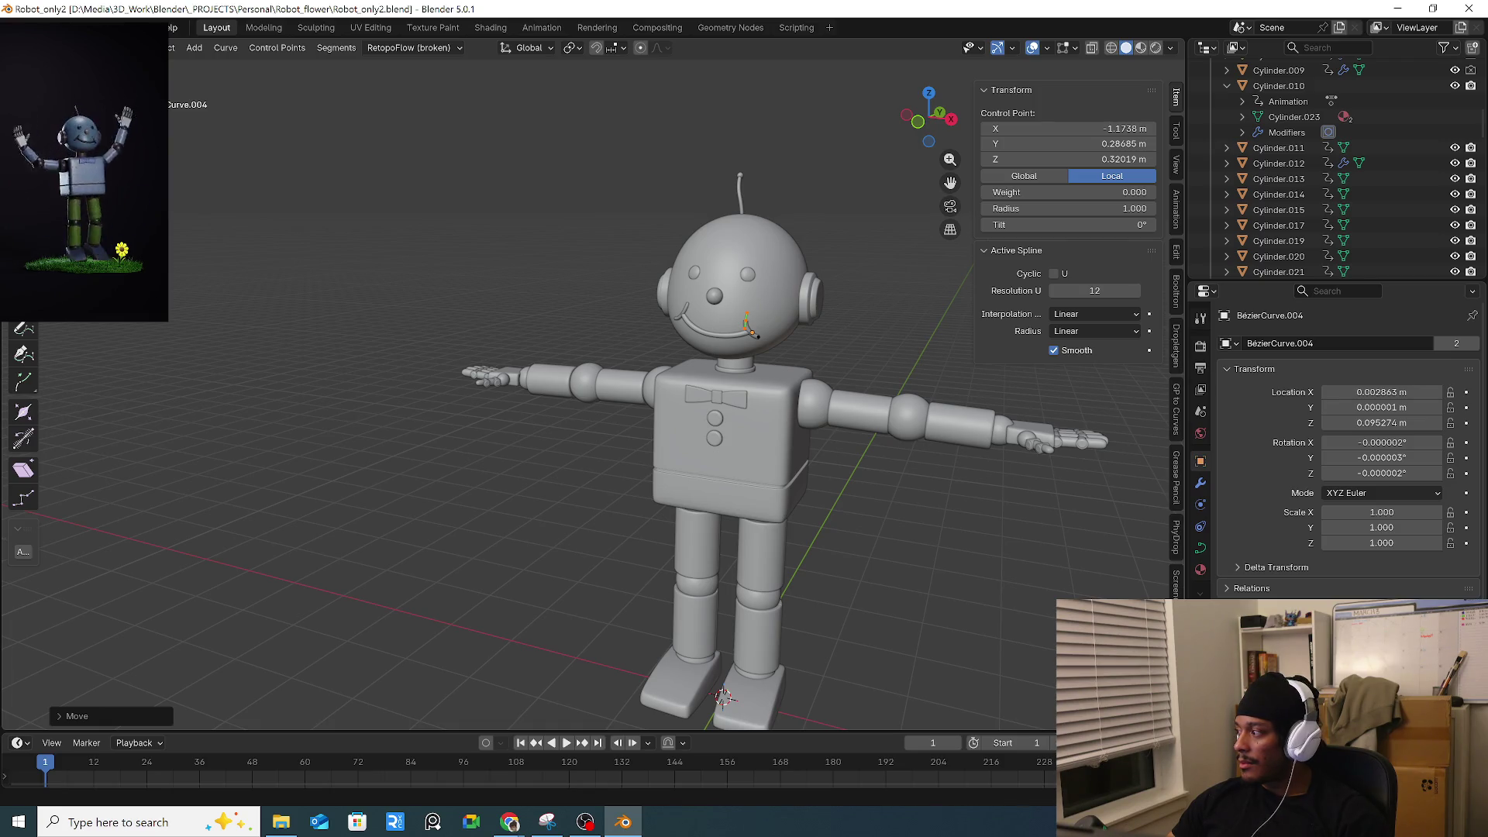
mouse_move(678, 275)
middle_mouse_down()
mouse_move(733, 374)
mouse_move(793, 377)
mouse_move(819, 416)
mouse_move(807, 430)
middle_mouse_up()
key("Tab")
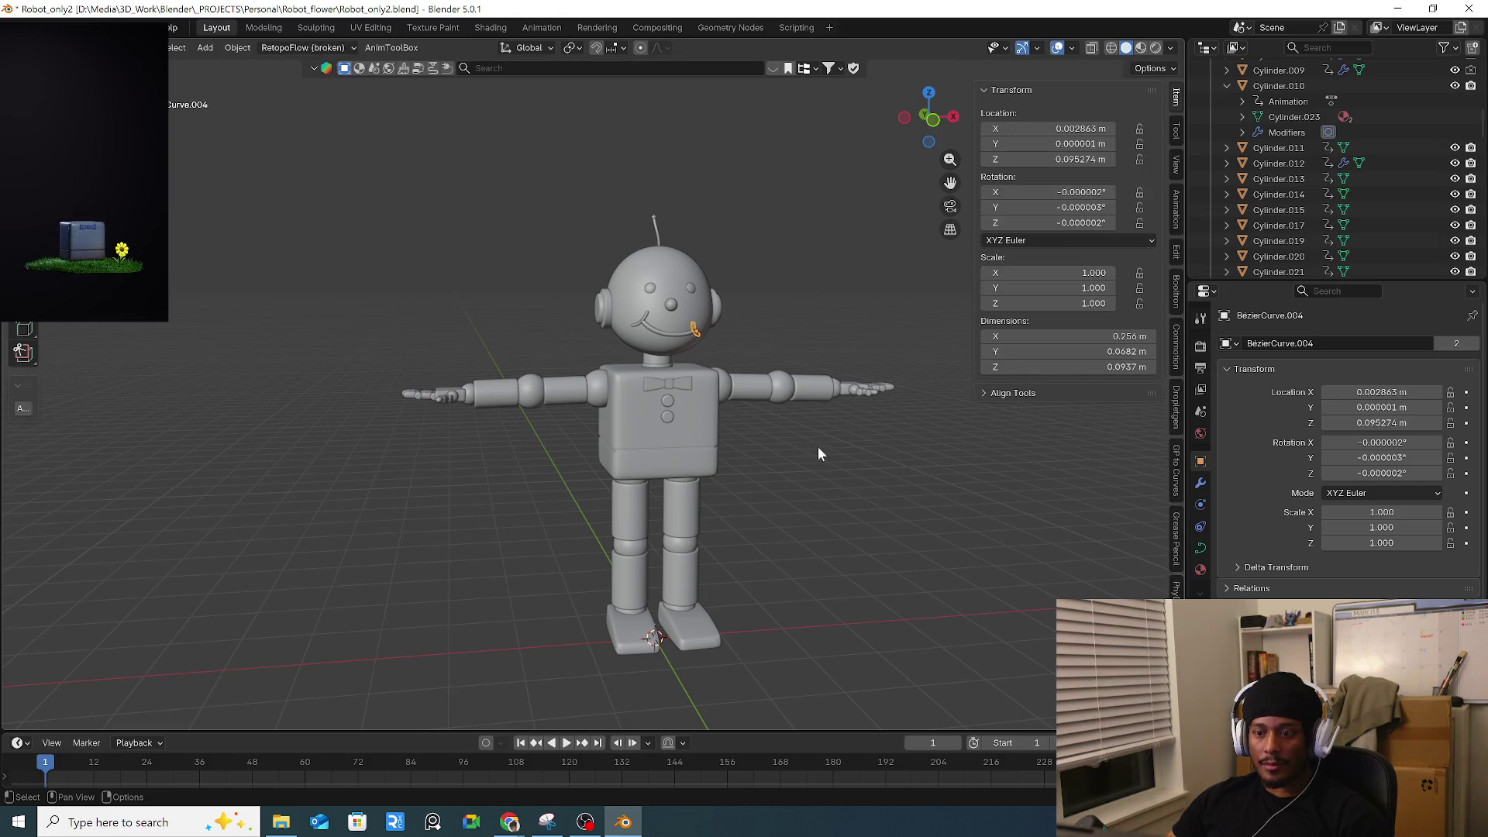
Switch to front view and expand the Auto-Rig Pro Smart section.
key("a")
left_click(807, 397)
key("KP_1")
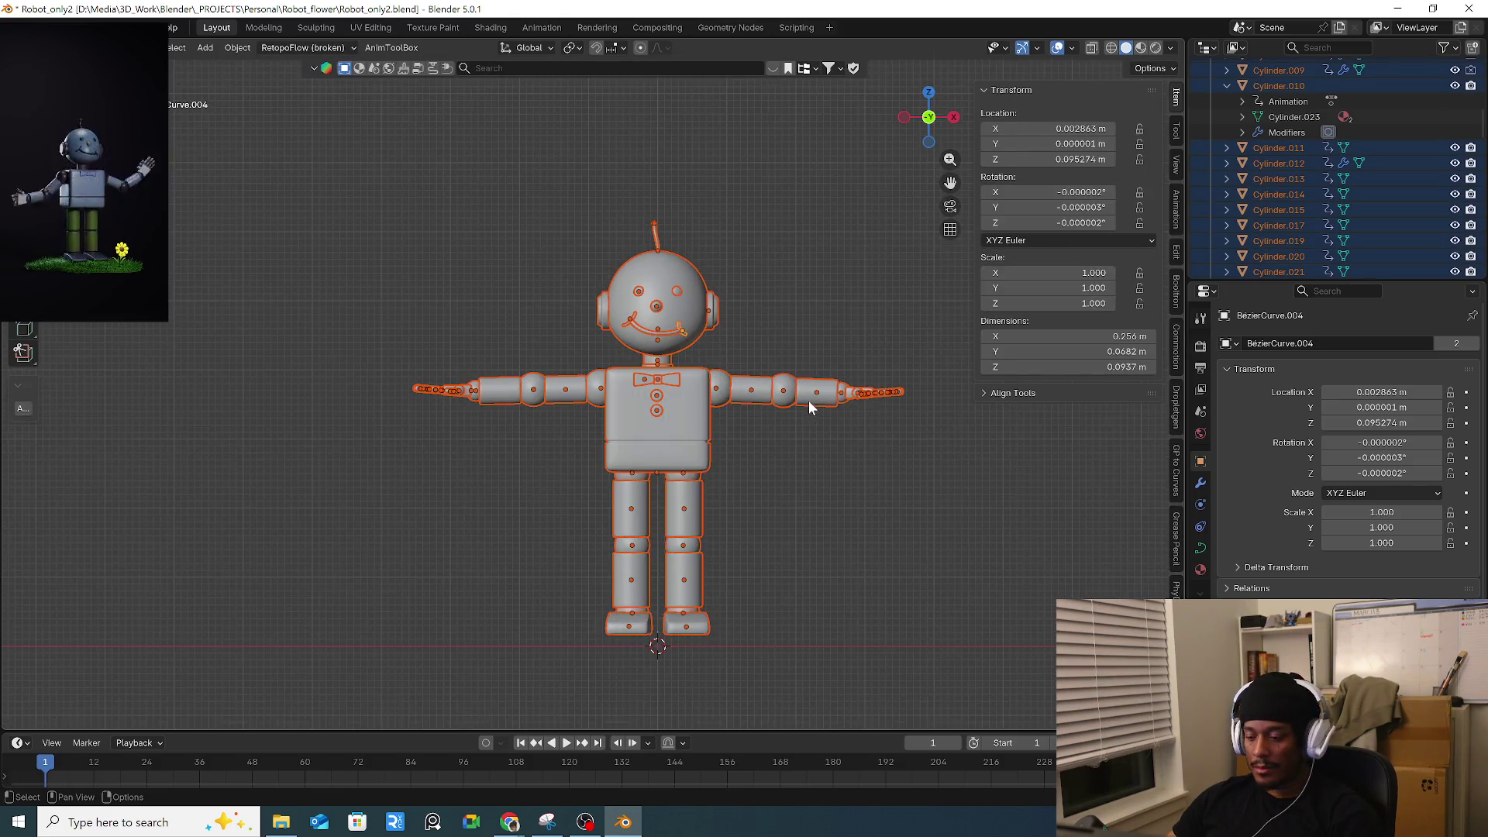
scroll(1178, 481, "down", 8)
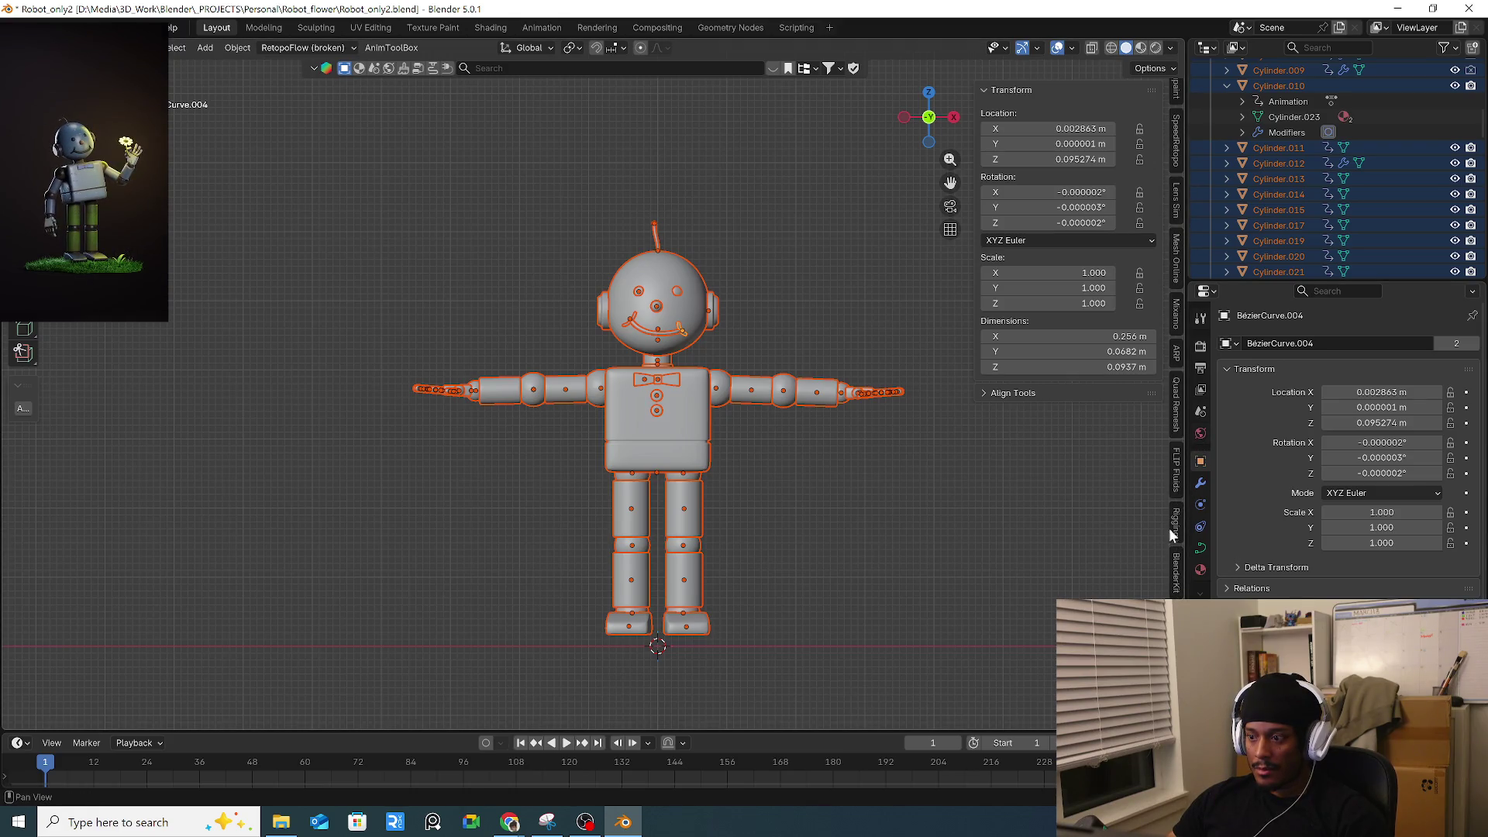
left_click(1176, 353)
left_click(1011, 426)
Select the robot's body, head, eyes, nose and mouth together.
left_click(682, 428, "shift")
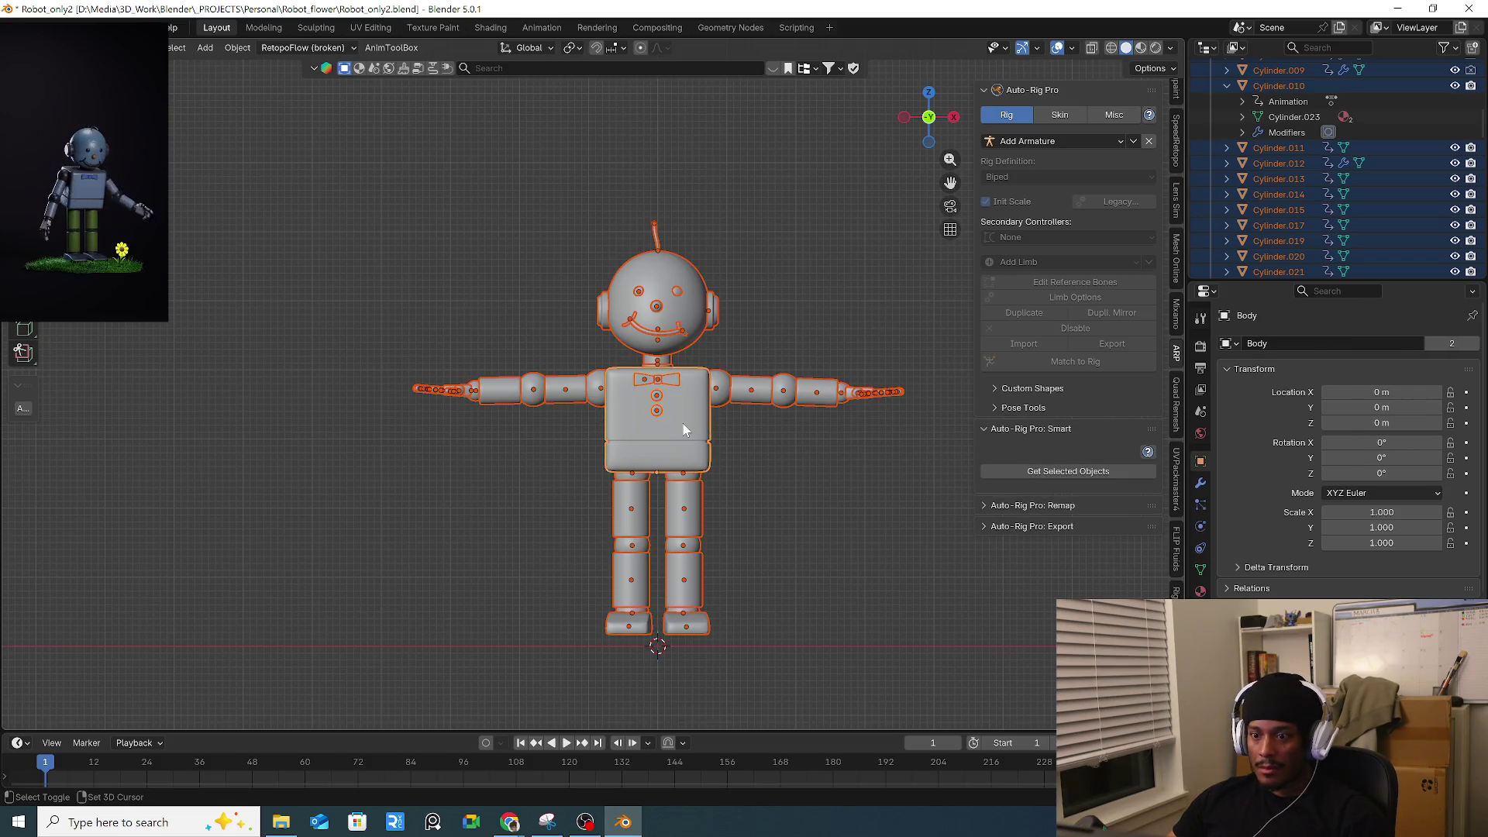
left_click(783, 449)
left_click_drag(361, 355, 822, 624)
left_click(664, 424)
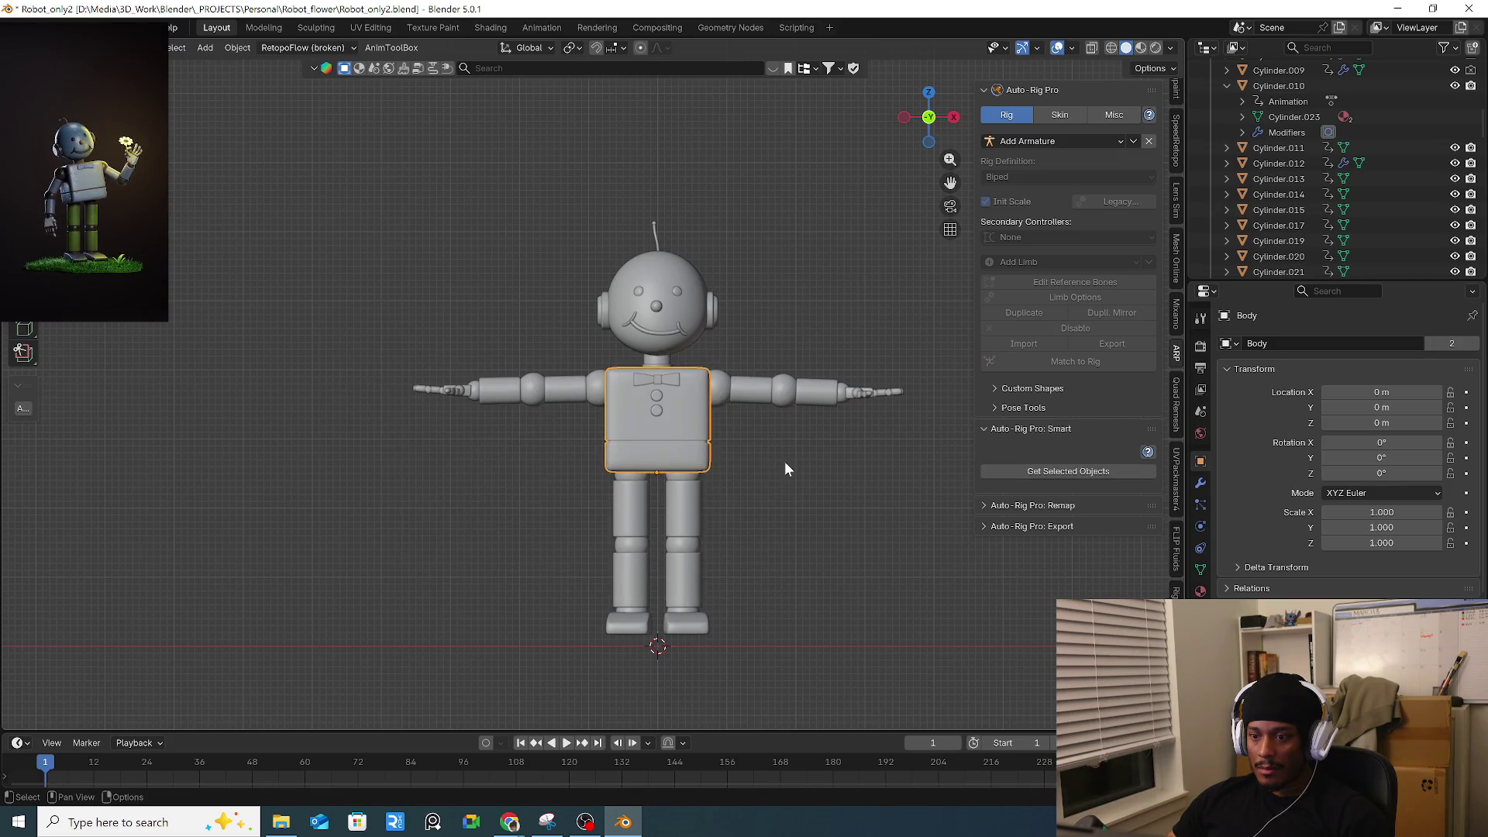
mouse_move(388, 370)
left_mouse_down("shift")
mouse_move(943, 617)
mouse_move(958, 681)
left_mouse_up("shift")
left_click(602, 319, "shift")
left_click(634, 291, "shift")
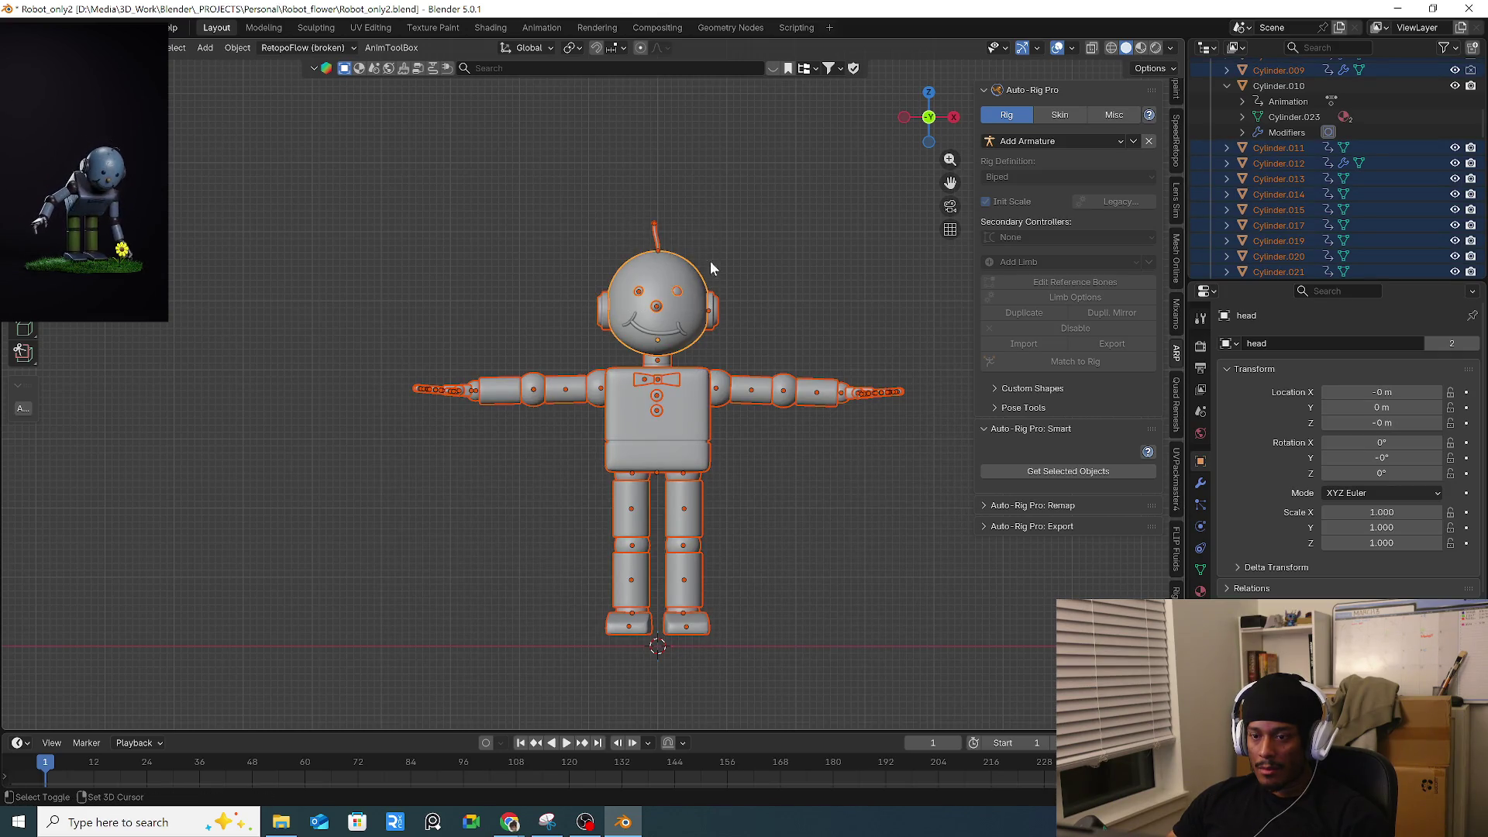
left_click(629, 328, "shift")
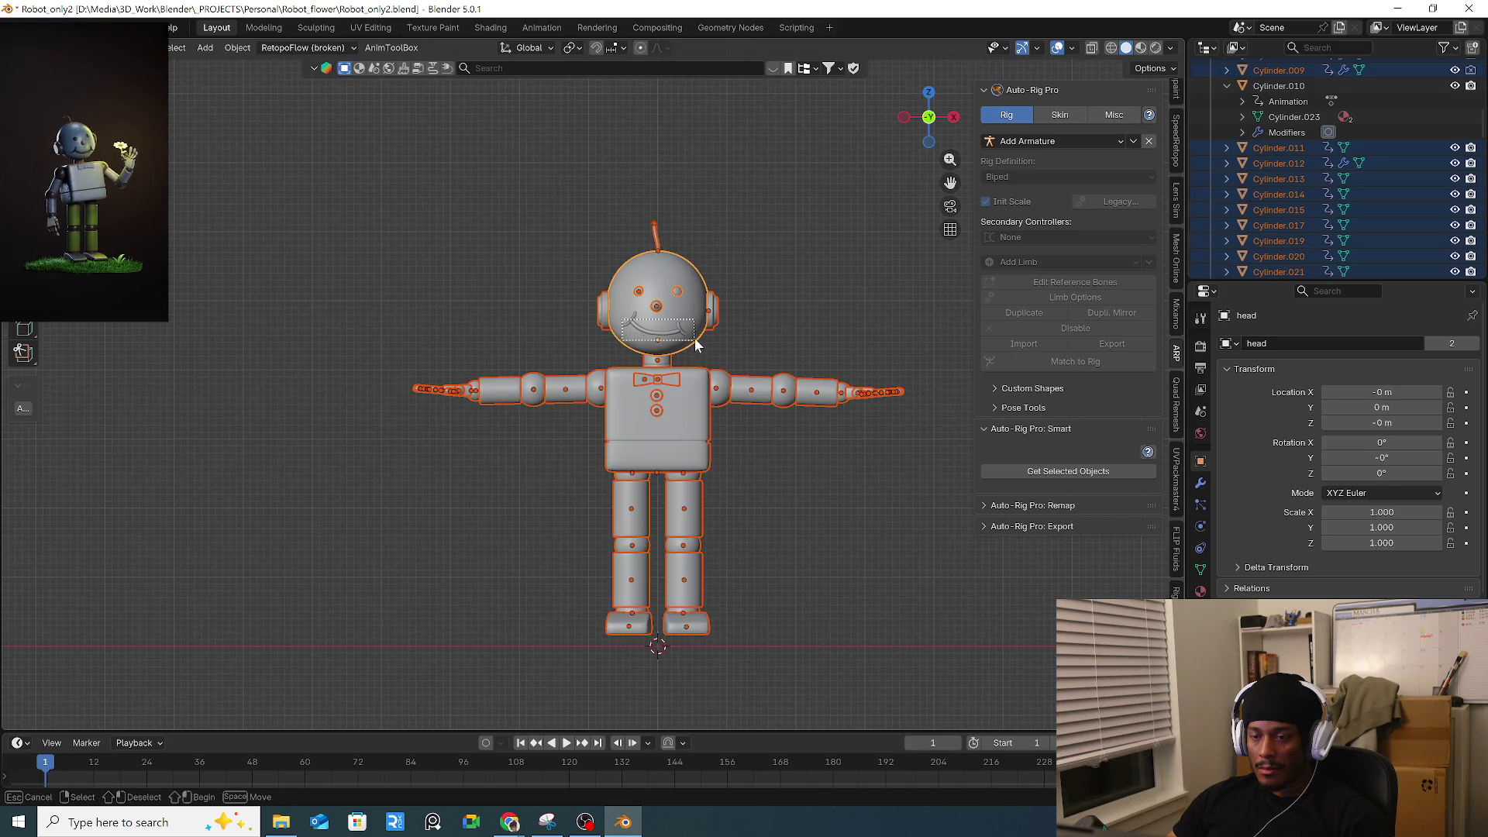
Load the selected parts as a Full Body setup and run Guess Markers.
left_click(1060, 470)
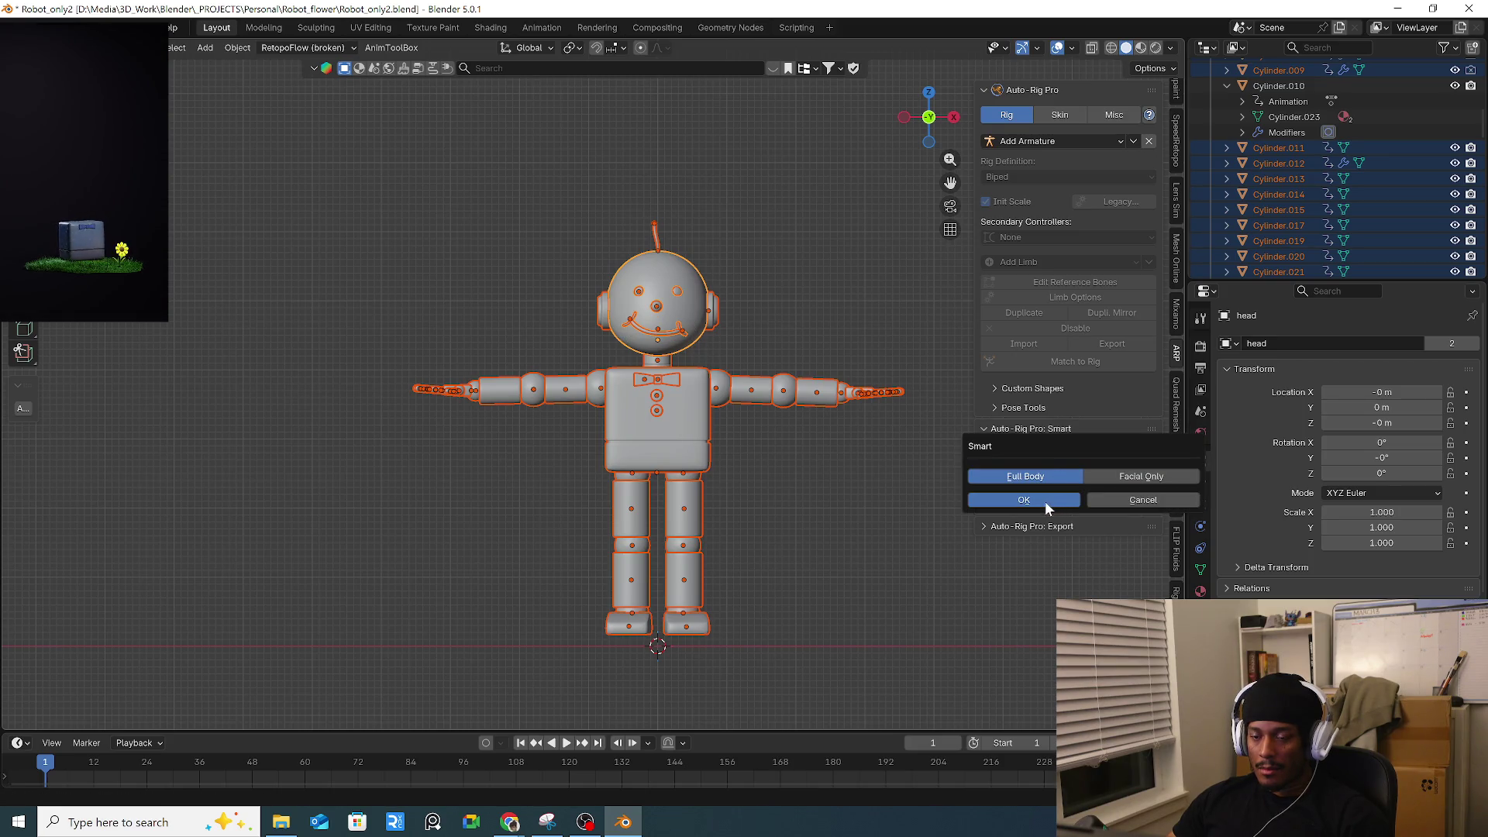
left_click(1043, 500)
scroll(682, 317, "up", 2)
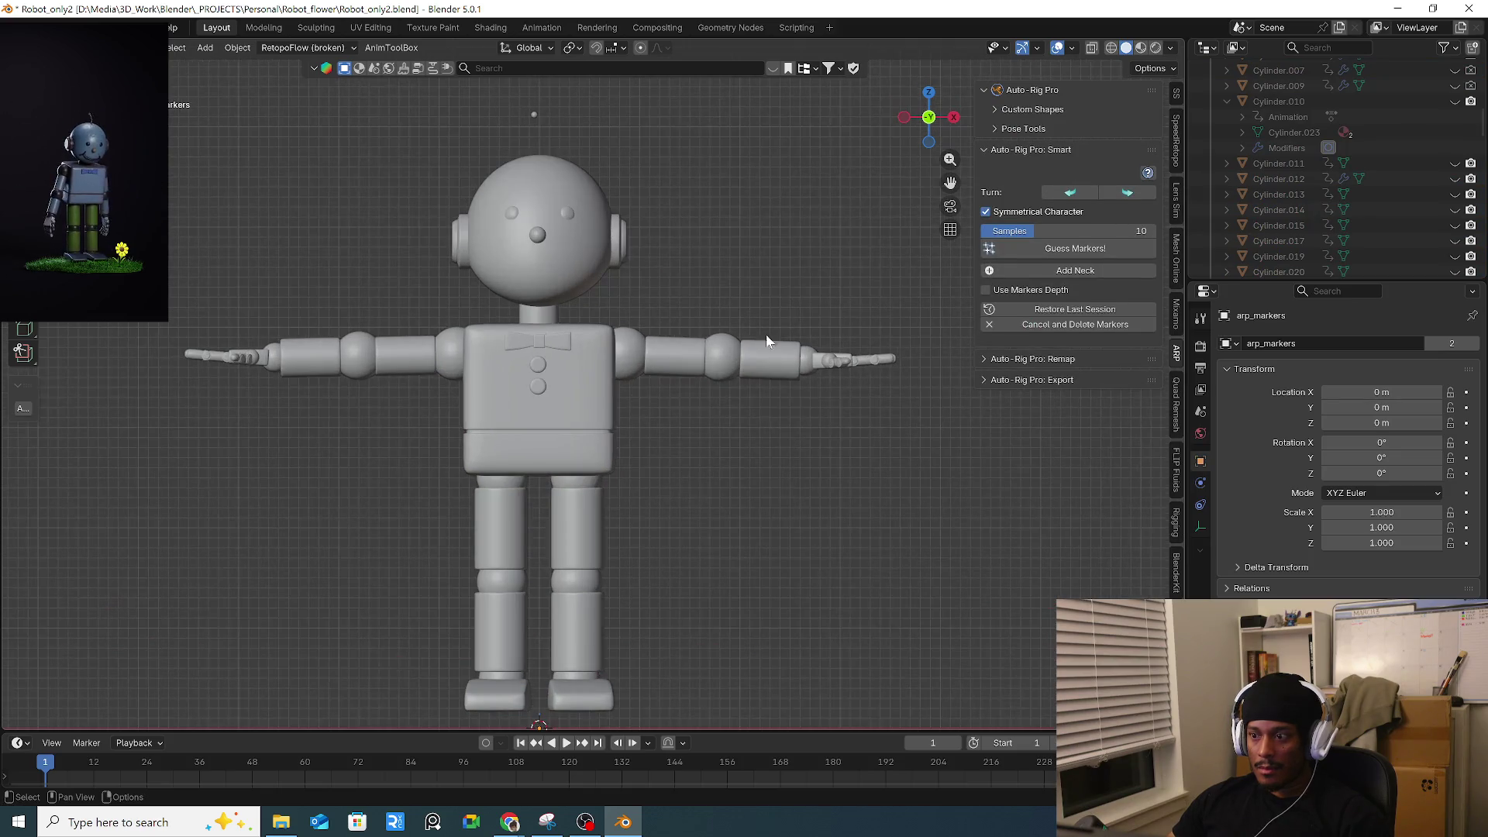
middle_click_drag(766, 332, 690, 414, "shift")
scroll(690, 414, "up", 2)
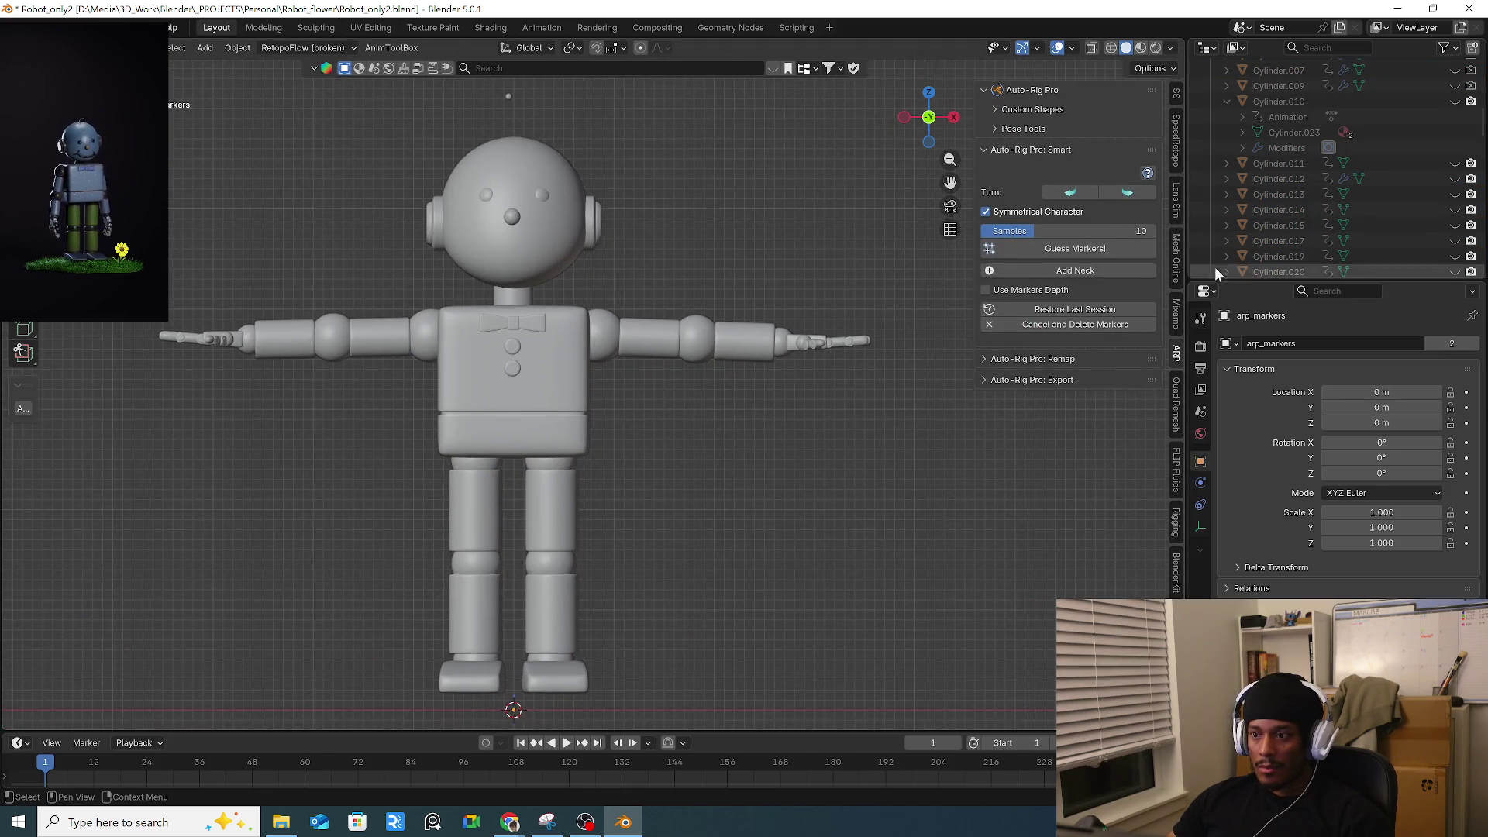
left_click(1084, 255)
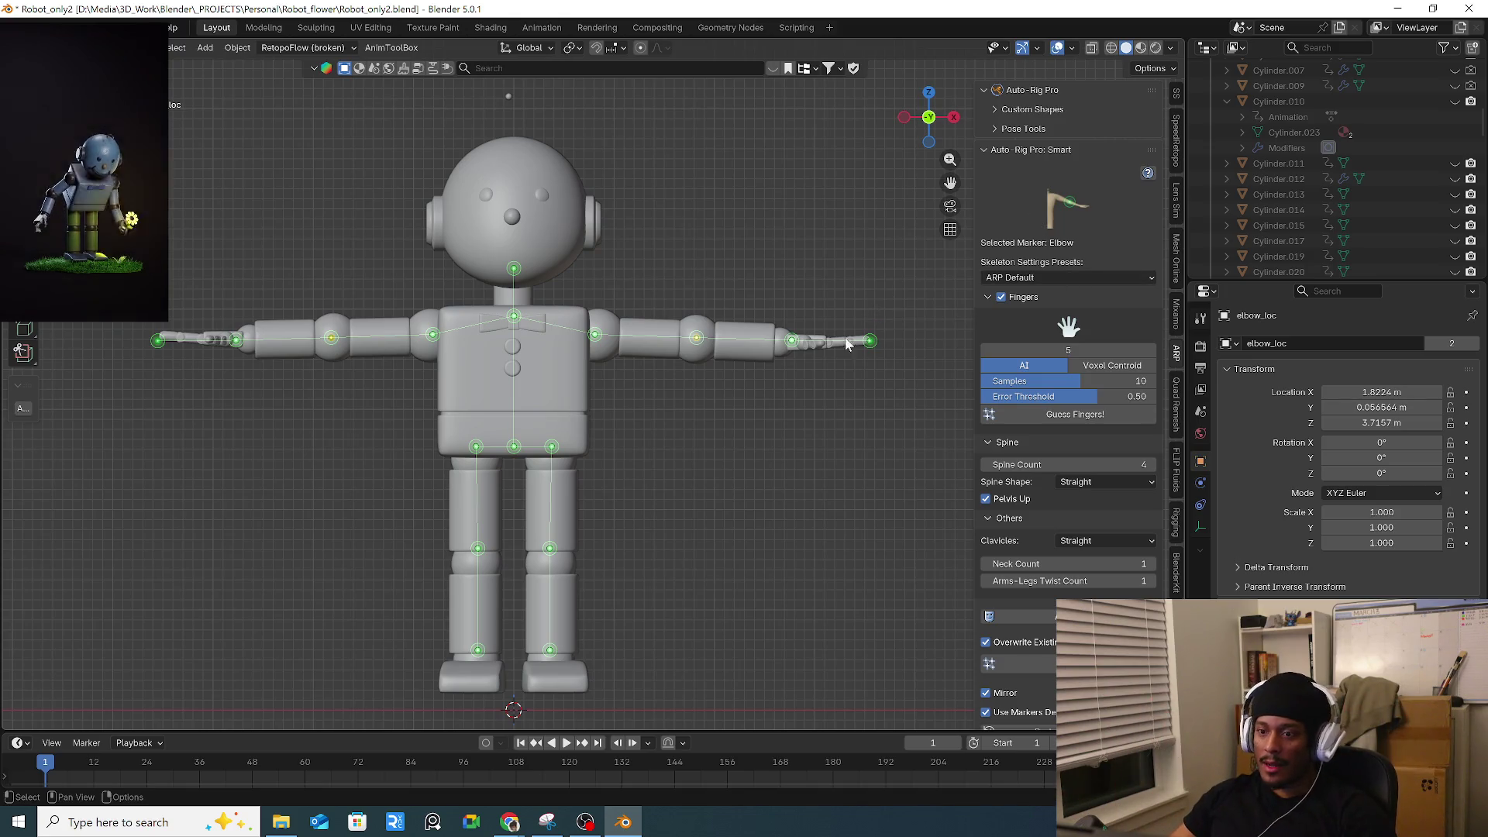
mouse_move(775, 324)
middle_mouse_down()
mouse_move(780, 425)
mouse_move(822, 434)
middle_mouse_up()
Run Guess Fingers and zoom in to check the hand markers.
left_click(1063, 419)
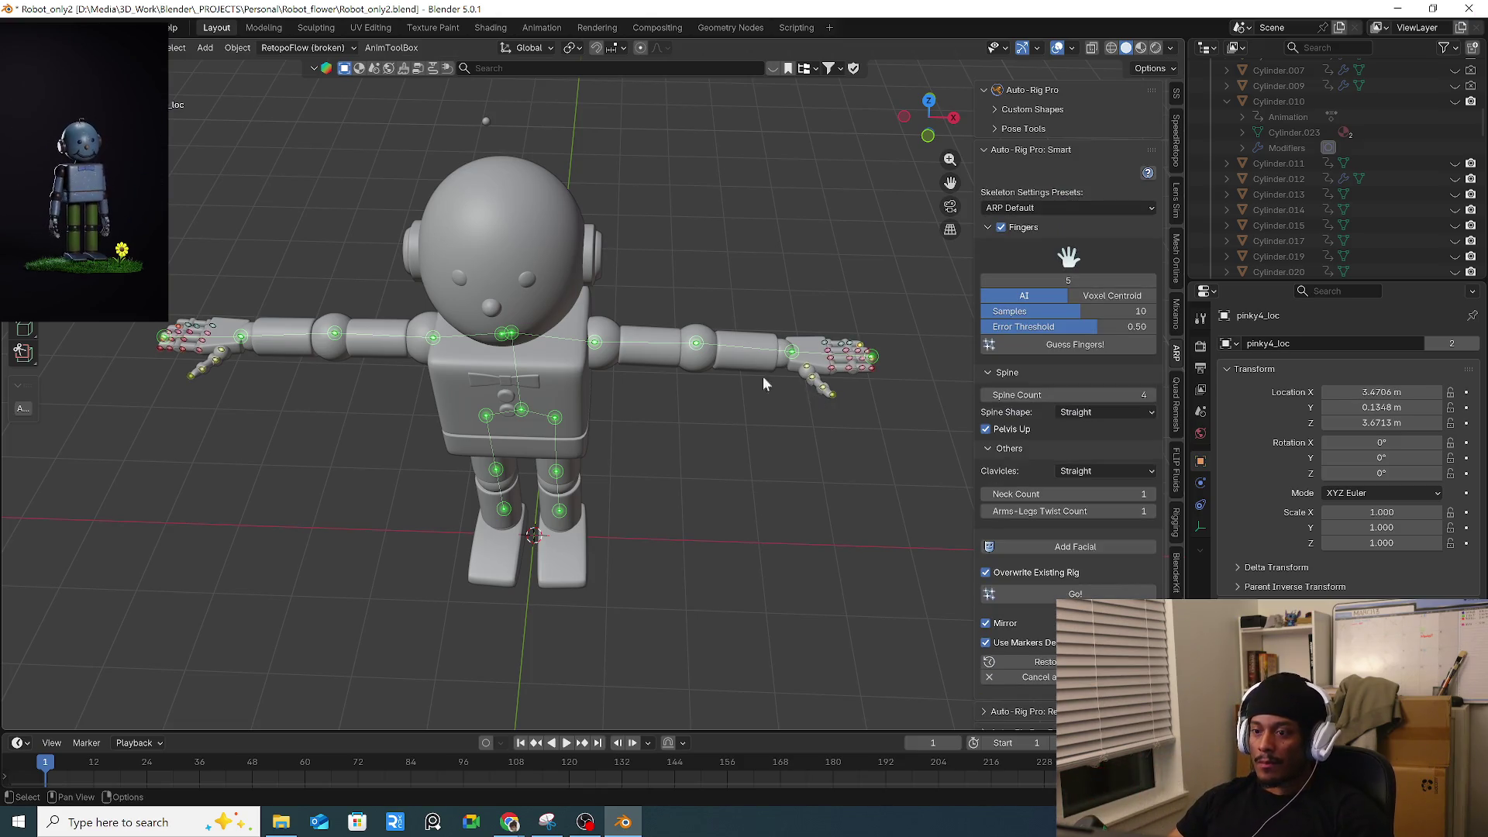
scroll(813, 399, "up", 5)
mouse_move(813, 399)
middle_mouse_down()
mouse_move(808, 467)
mouse_move(757, 442)
middle_mouse_up()
scroll(757, 450, "up", 2)
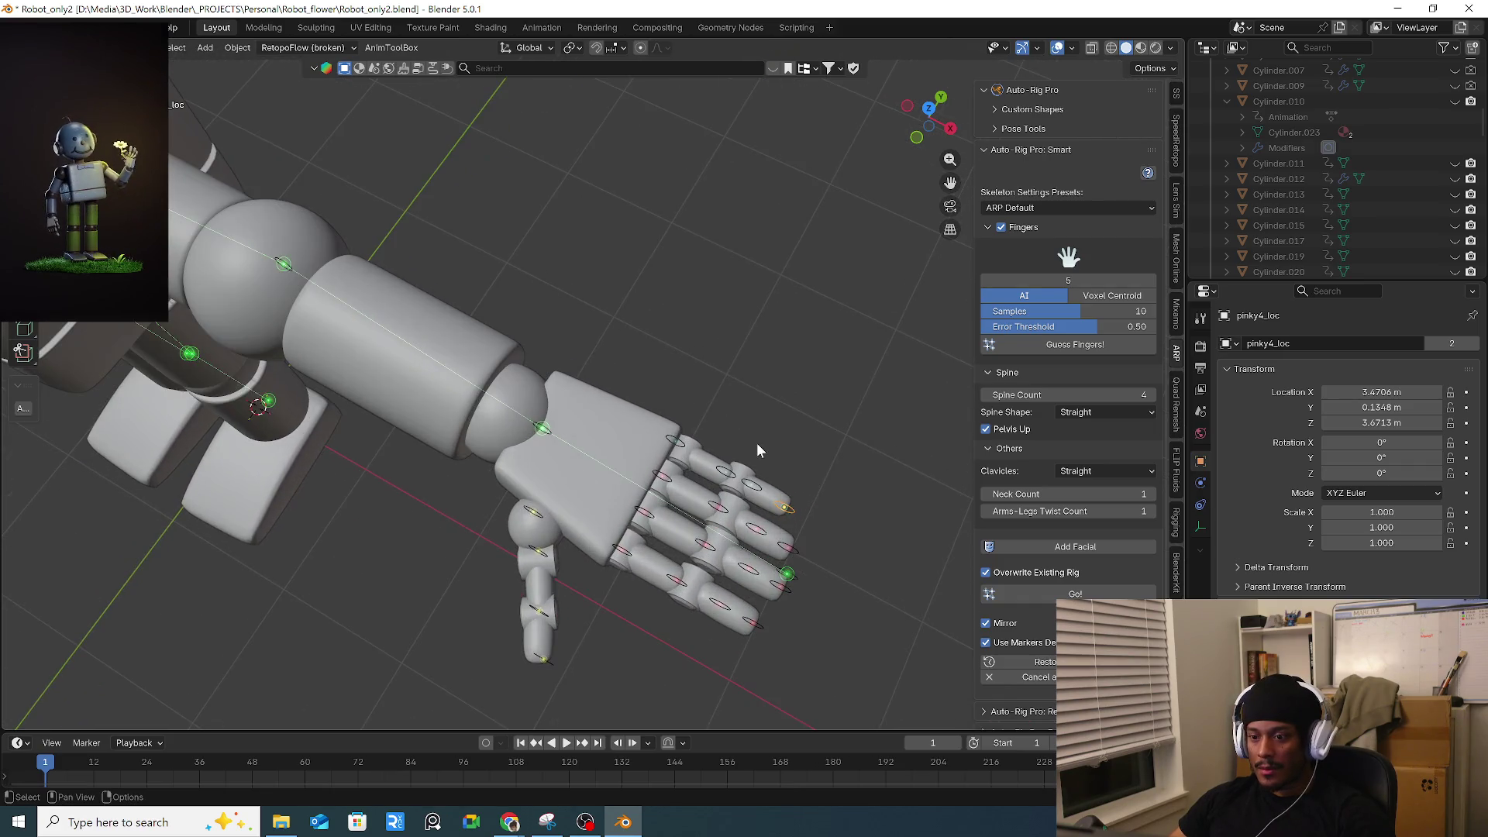
scroll(714, 520, "down", 4)
mouse_move(714, 520)
middle_mouse_down()
mouse_move(578, 468)
mouse_move(553, 534)
mouse_move(457, 524)
mouse_move(620, 349)
middle_mouse_up()
Lower the knee marker slightly in the side view.
key("b")
left_click_drag(436, 425, 438, 426)
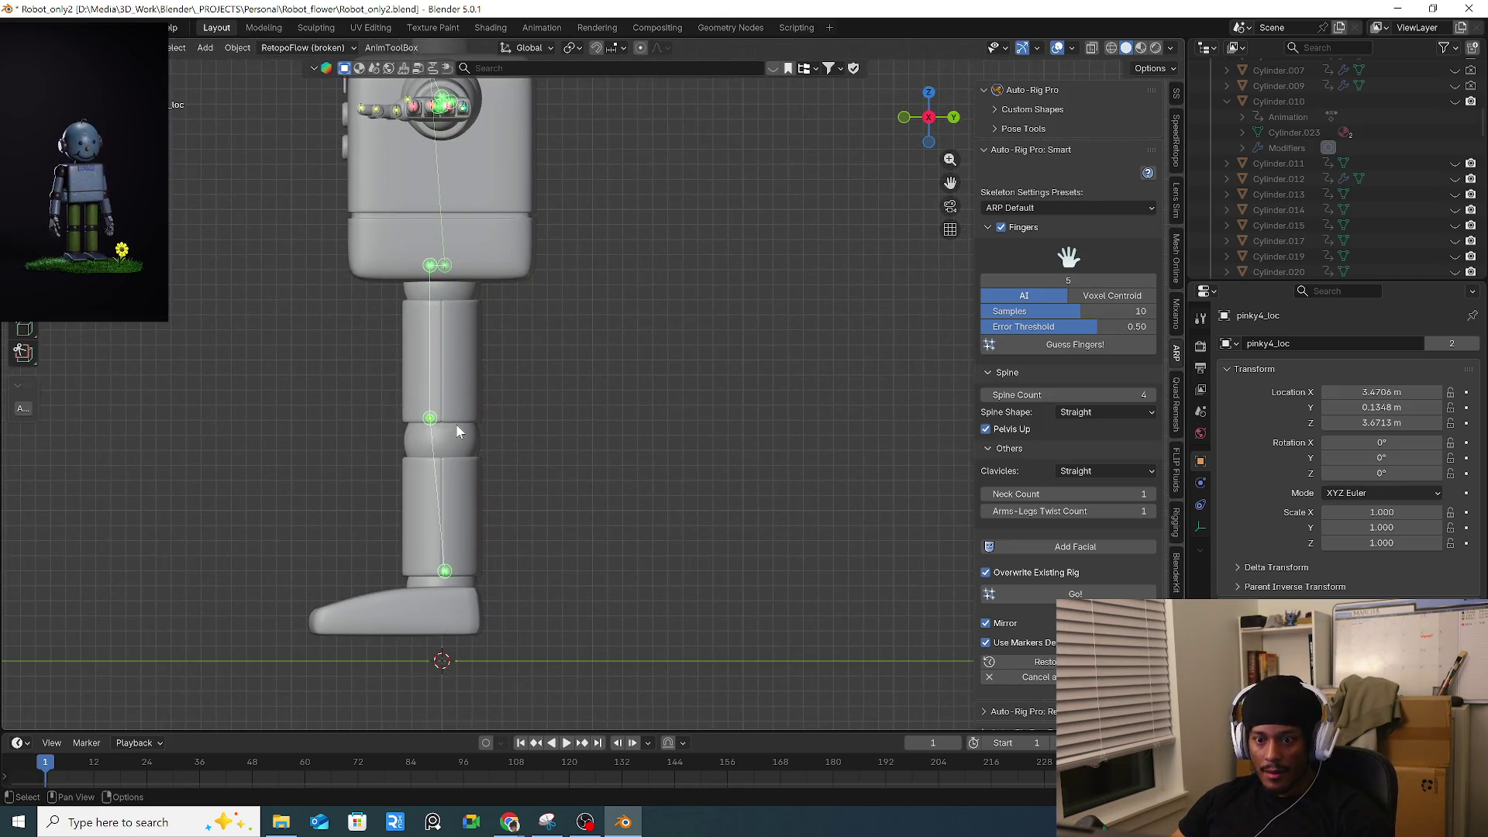
left_click(430, 419)
key("g")
key("z")
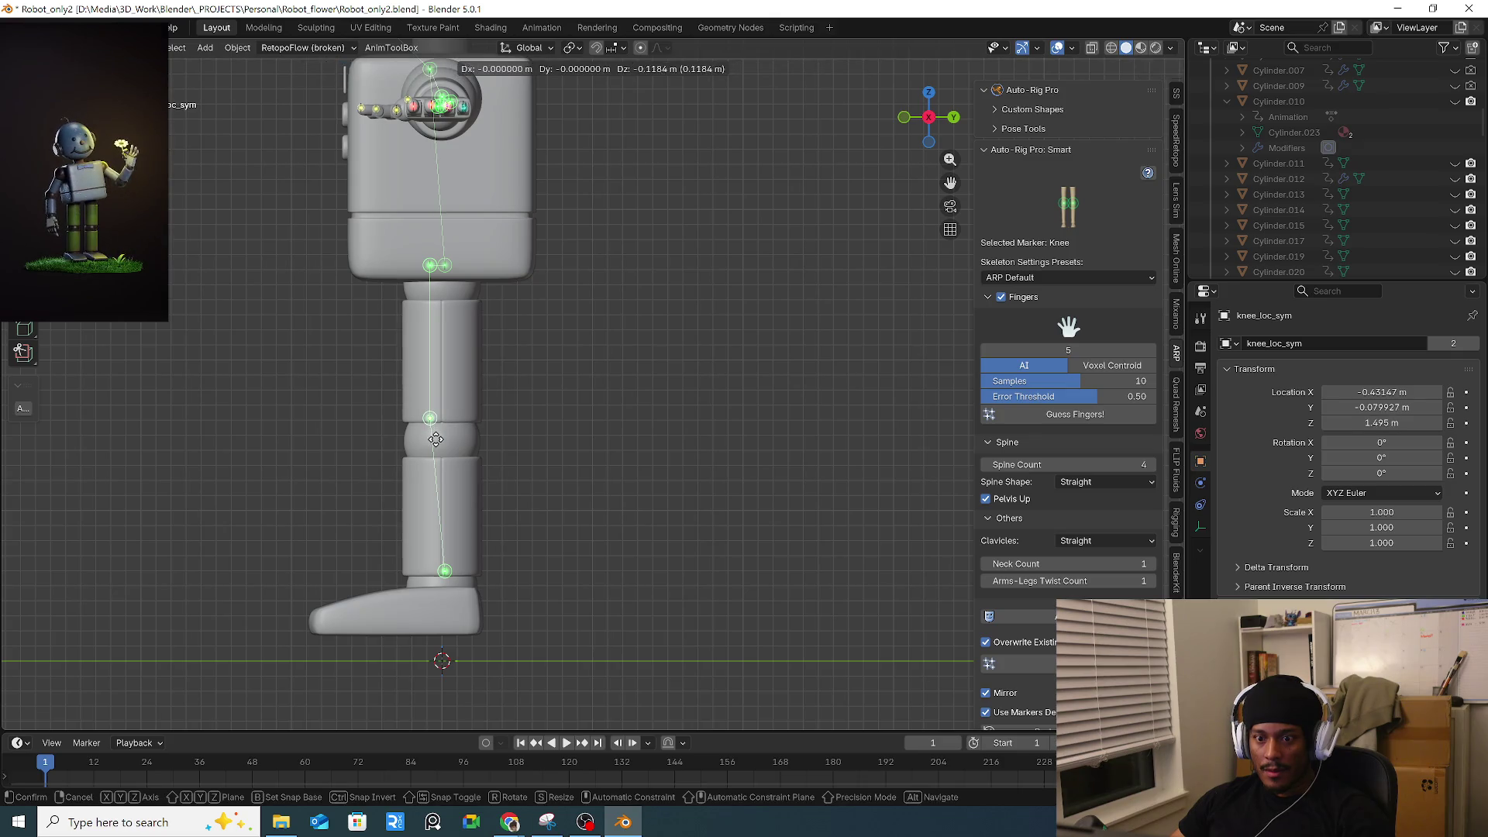
key("z")
key("z")
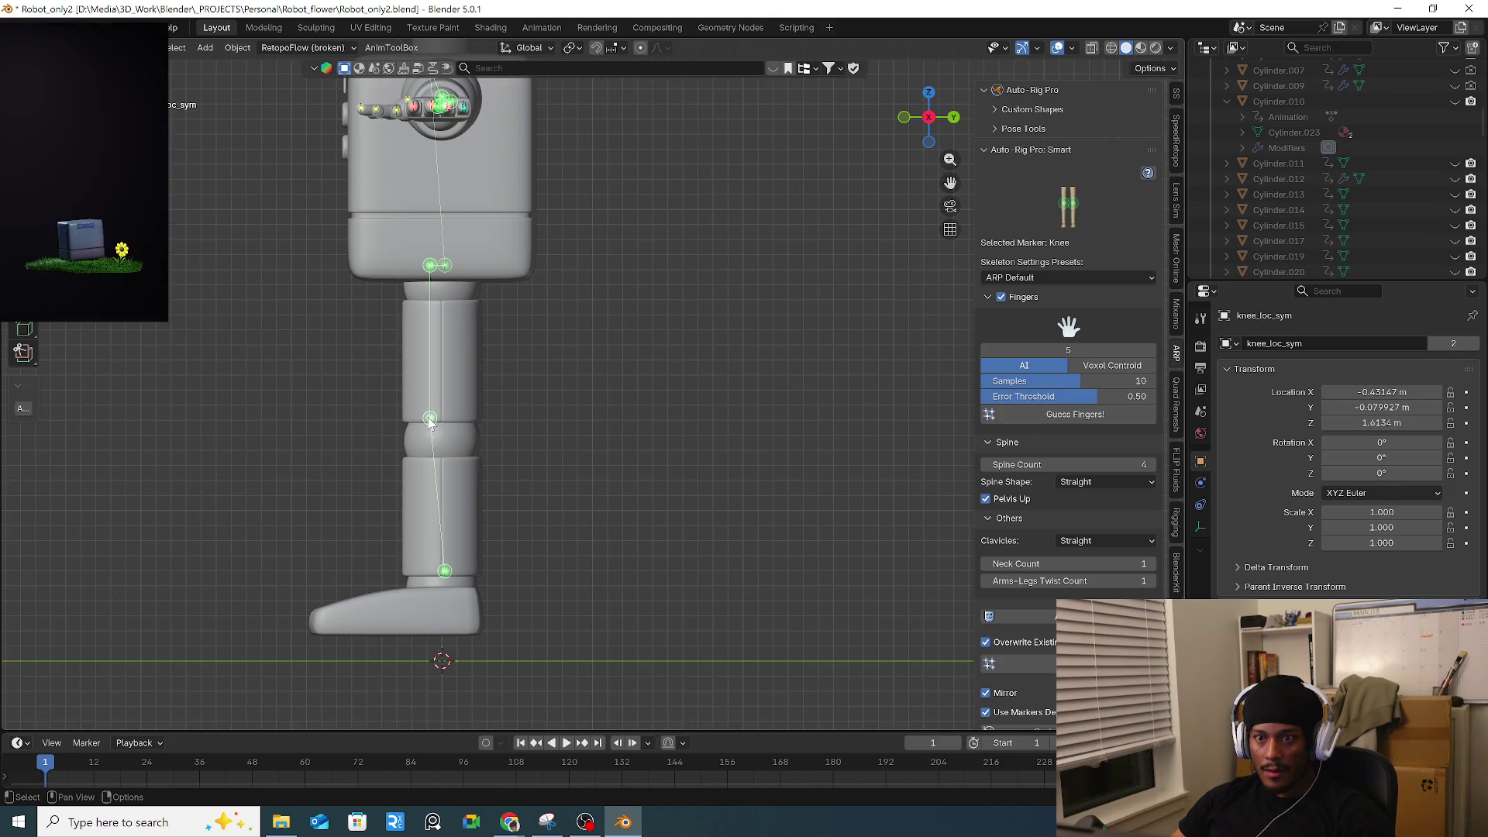
right_click(430, 441)
middle_click_drag(430, 441, 567, 428)
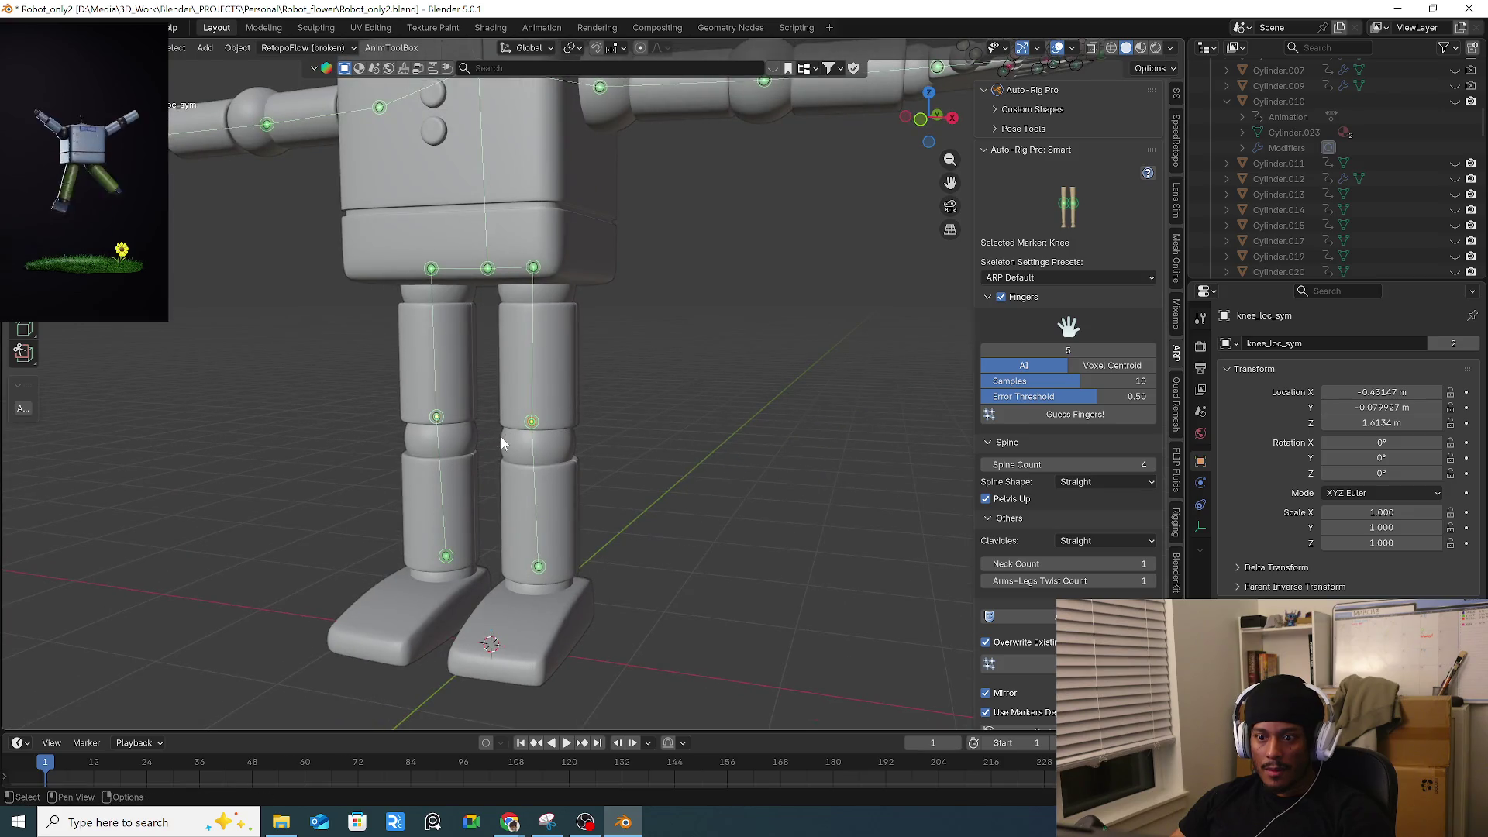
key("KP_3")
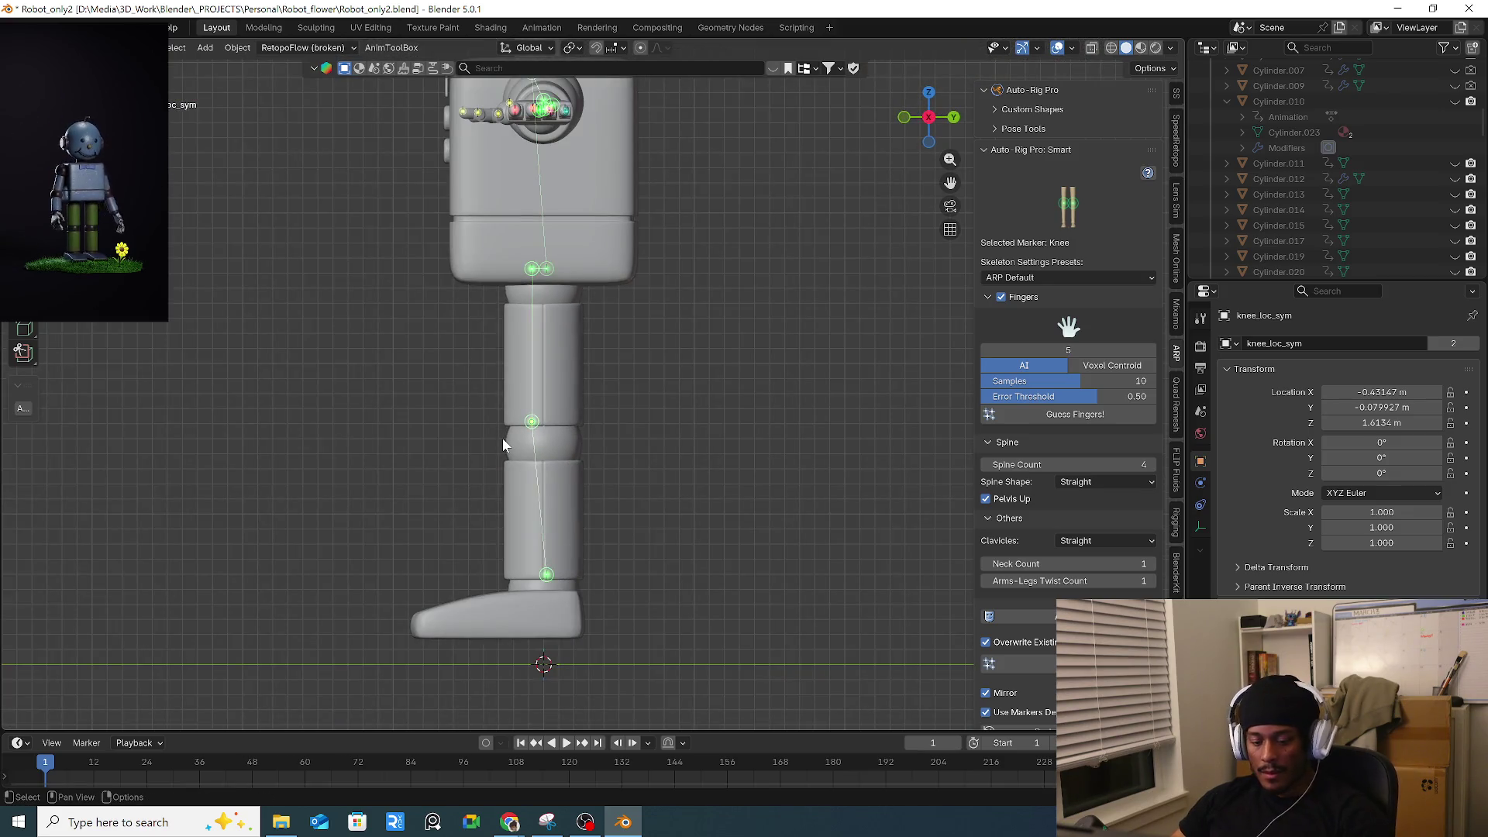
key("g")
left_click(501, 472)
Select the ankle marker, then reposition the elbow marker from the top view.
left_click_drag(566, 559, 512, 588)
scroll(587, 499, "up", 2, "shift")
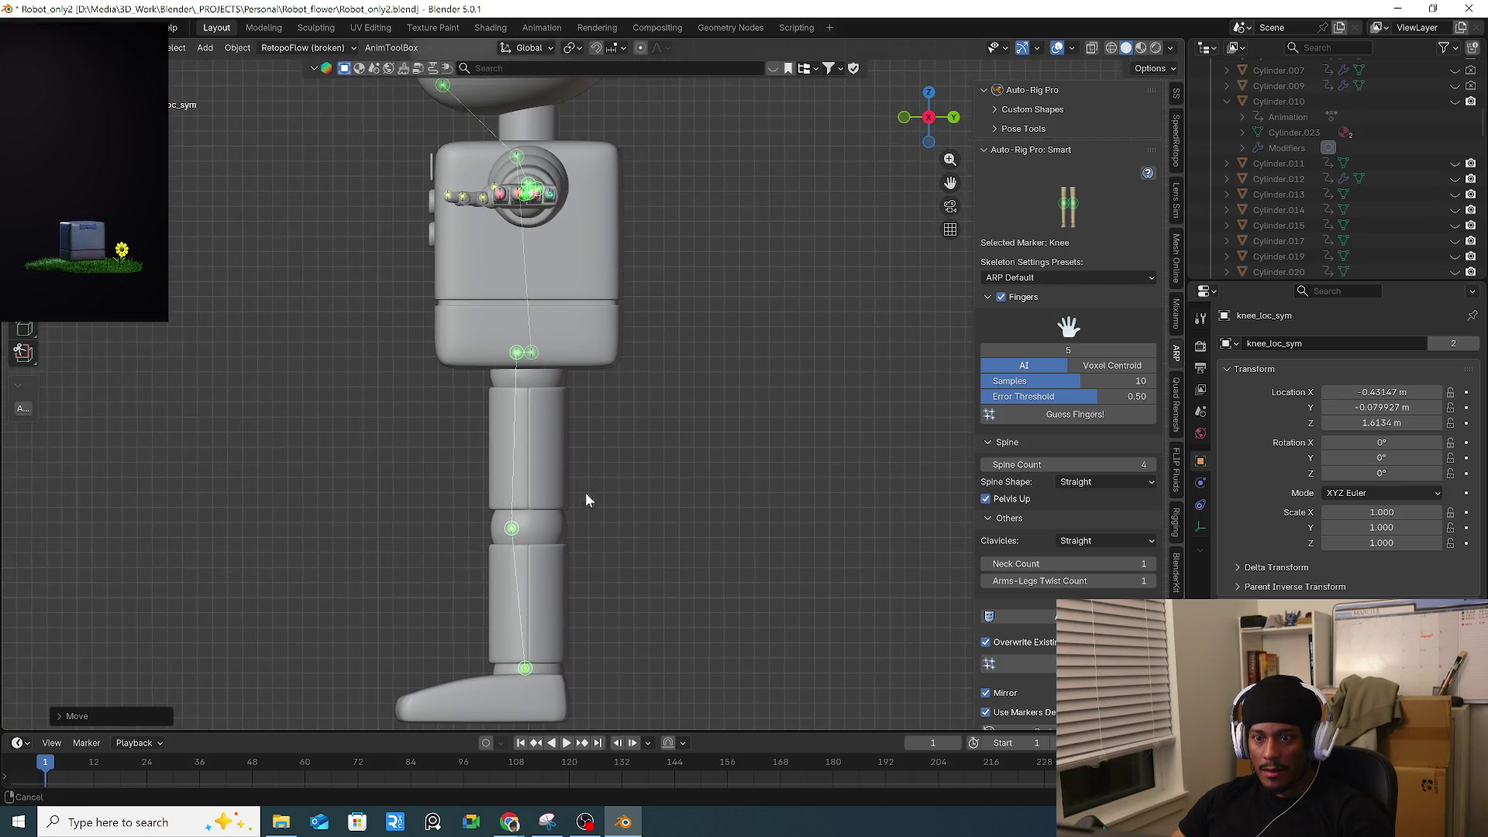
key("KP_7")
middle_click_drag(723, 536, 556, 403, "shift")
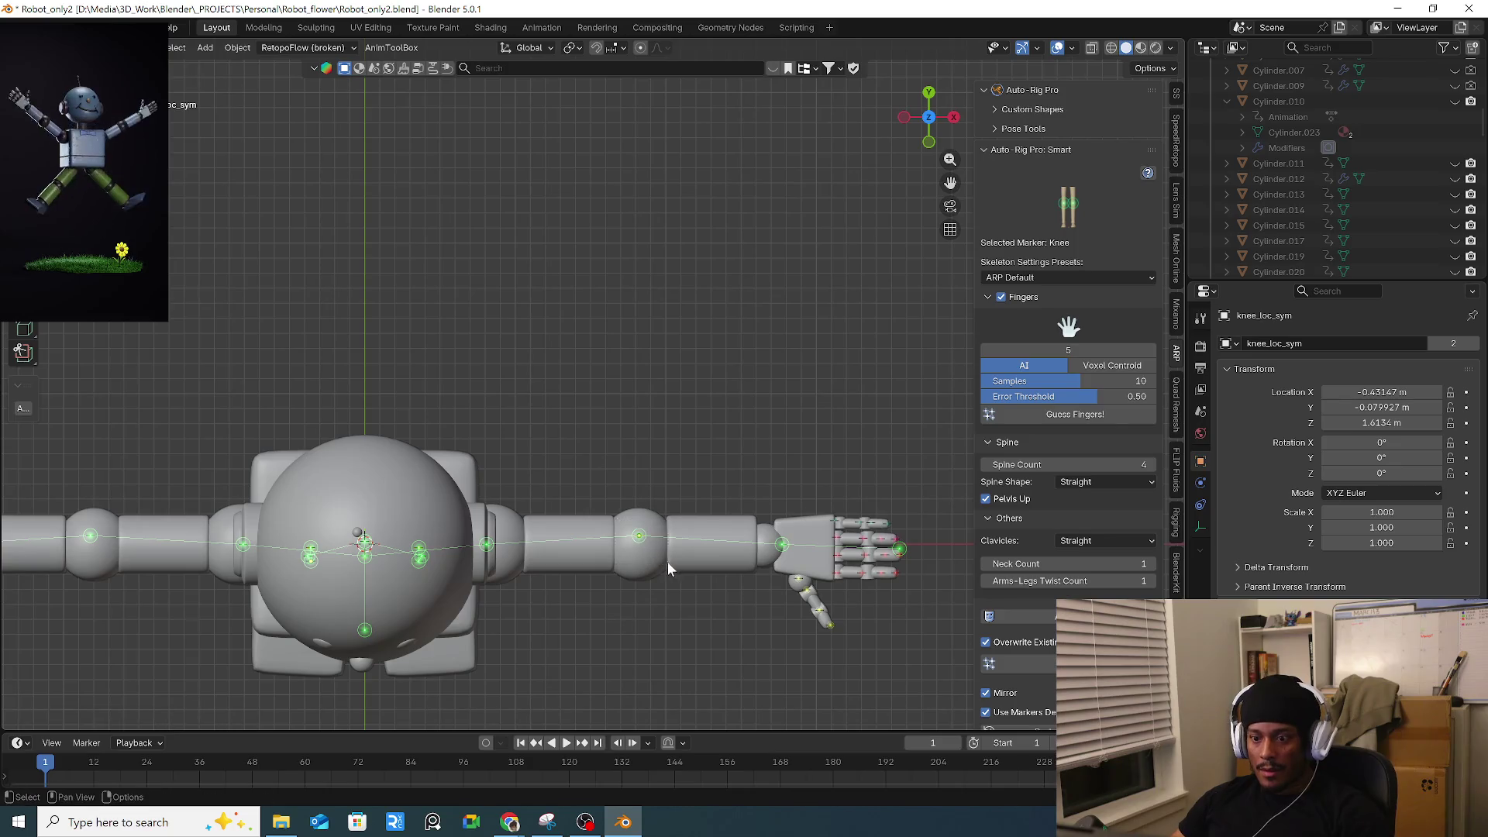
key("g")
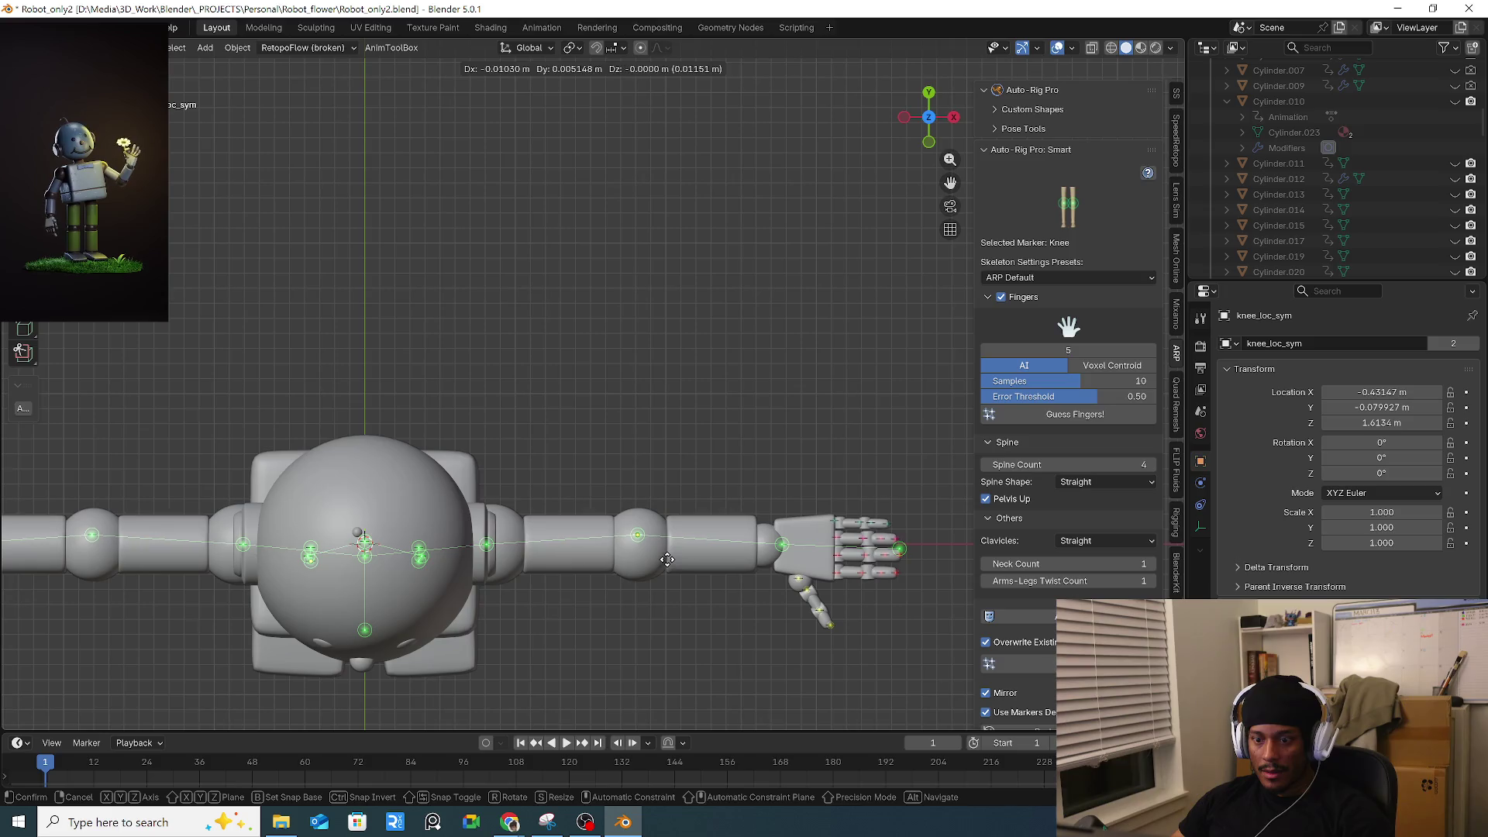
left_click(665, 566)
scroll(641, 566, "down", 2)
Reposition the hip marker in front view and review the legs.
key("KP_1")
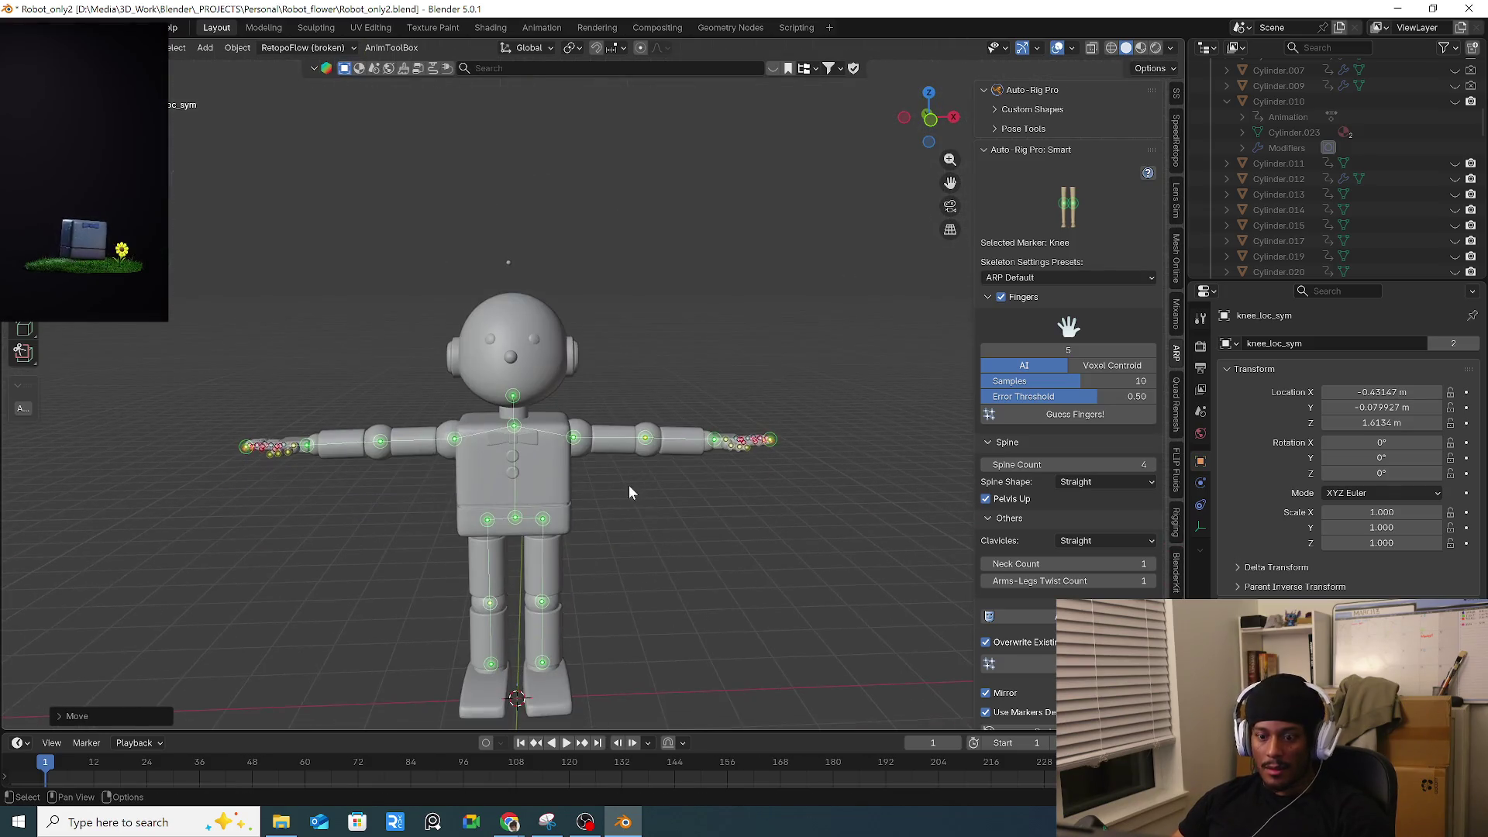
scroll(624, 494, "up", 1)
scroll(569, 520, "up", 5)
left_click(494, 513)
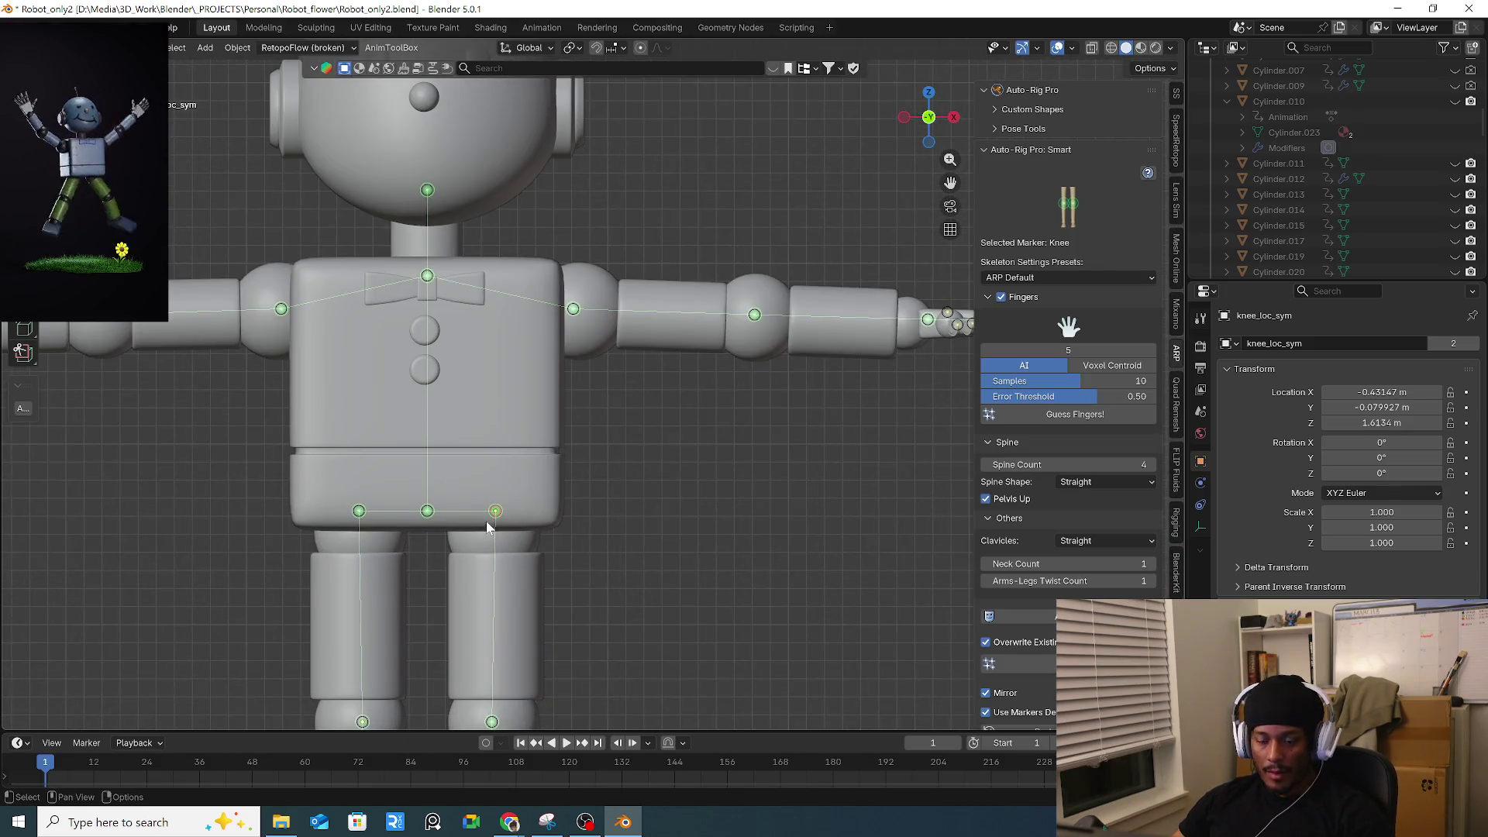
key("g")
left_click(491, 546)
mouse_move(492, 546)
middle_mouse_down("shift")
mouse_move(527, 423)
mouse_move(611, 449)
mouse_move(644, 399)
mouse_move(656, 505)
middle_mouse_up("shift")
scroll(705, 532, "up", 5, "shift")
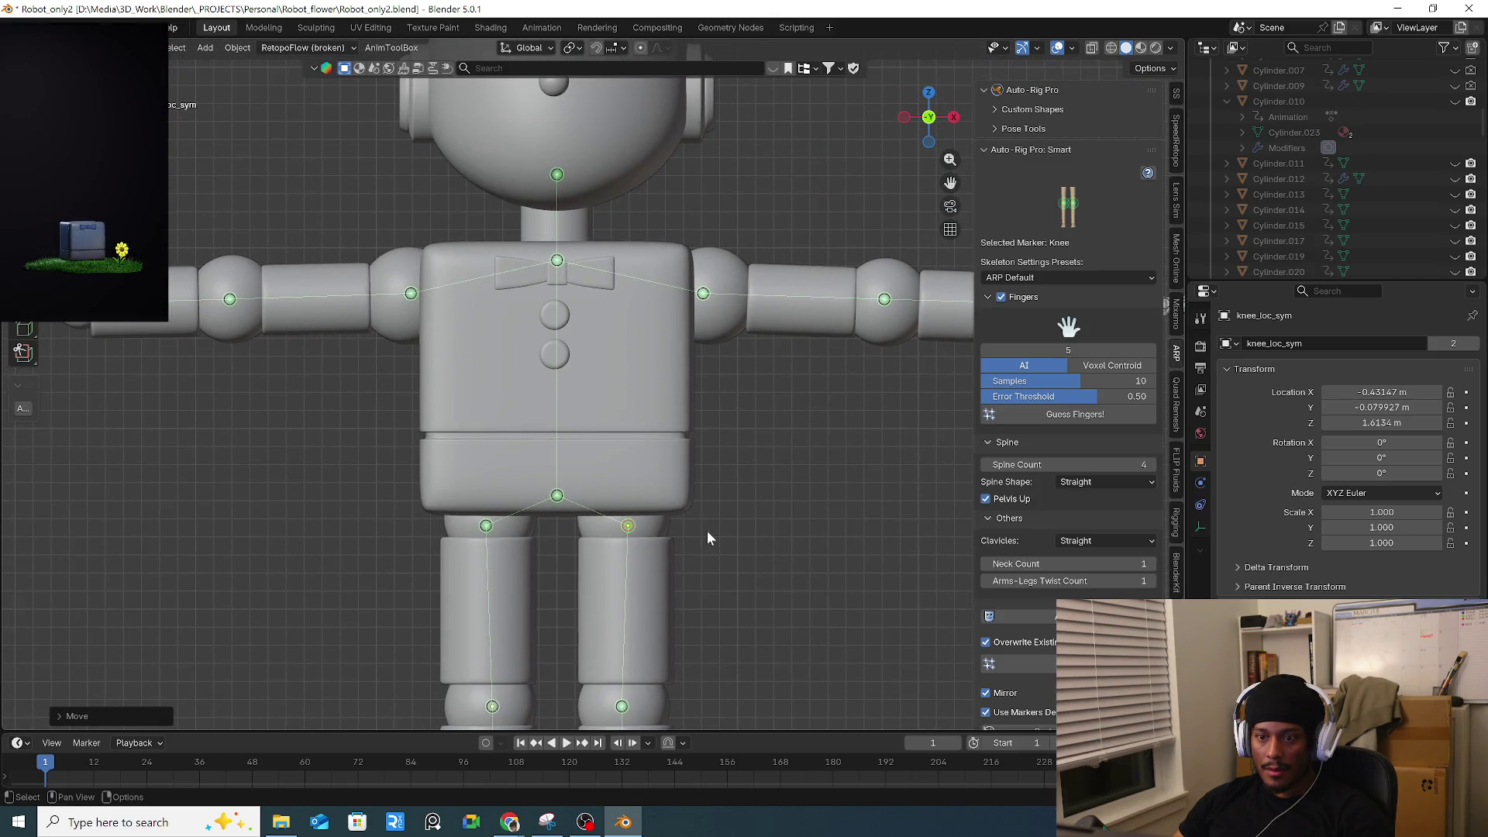
scroll(707, 530, "down", 2)
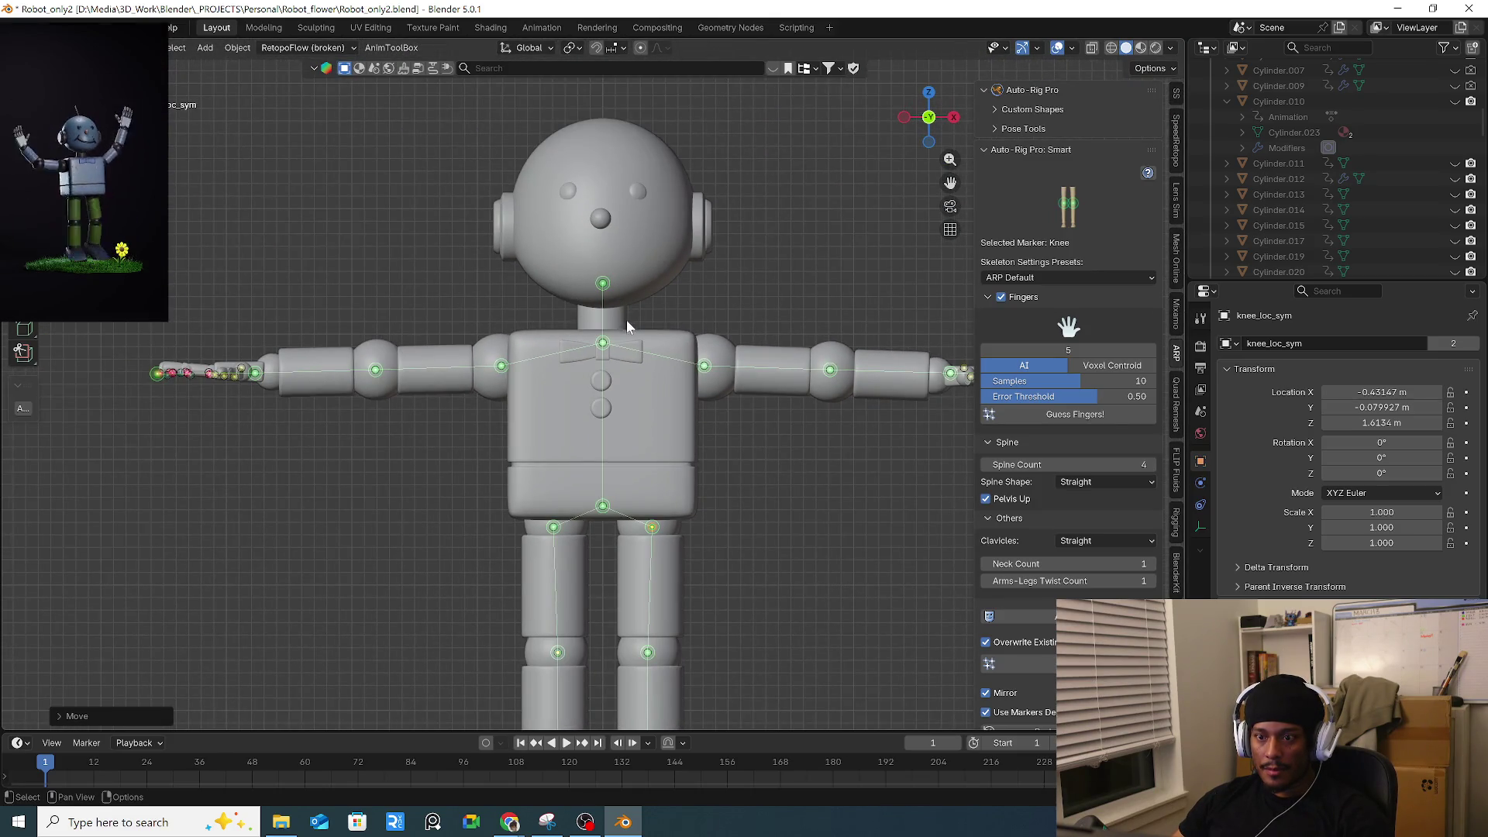
scroll(1025, 494, "down", 4)
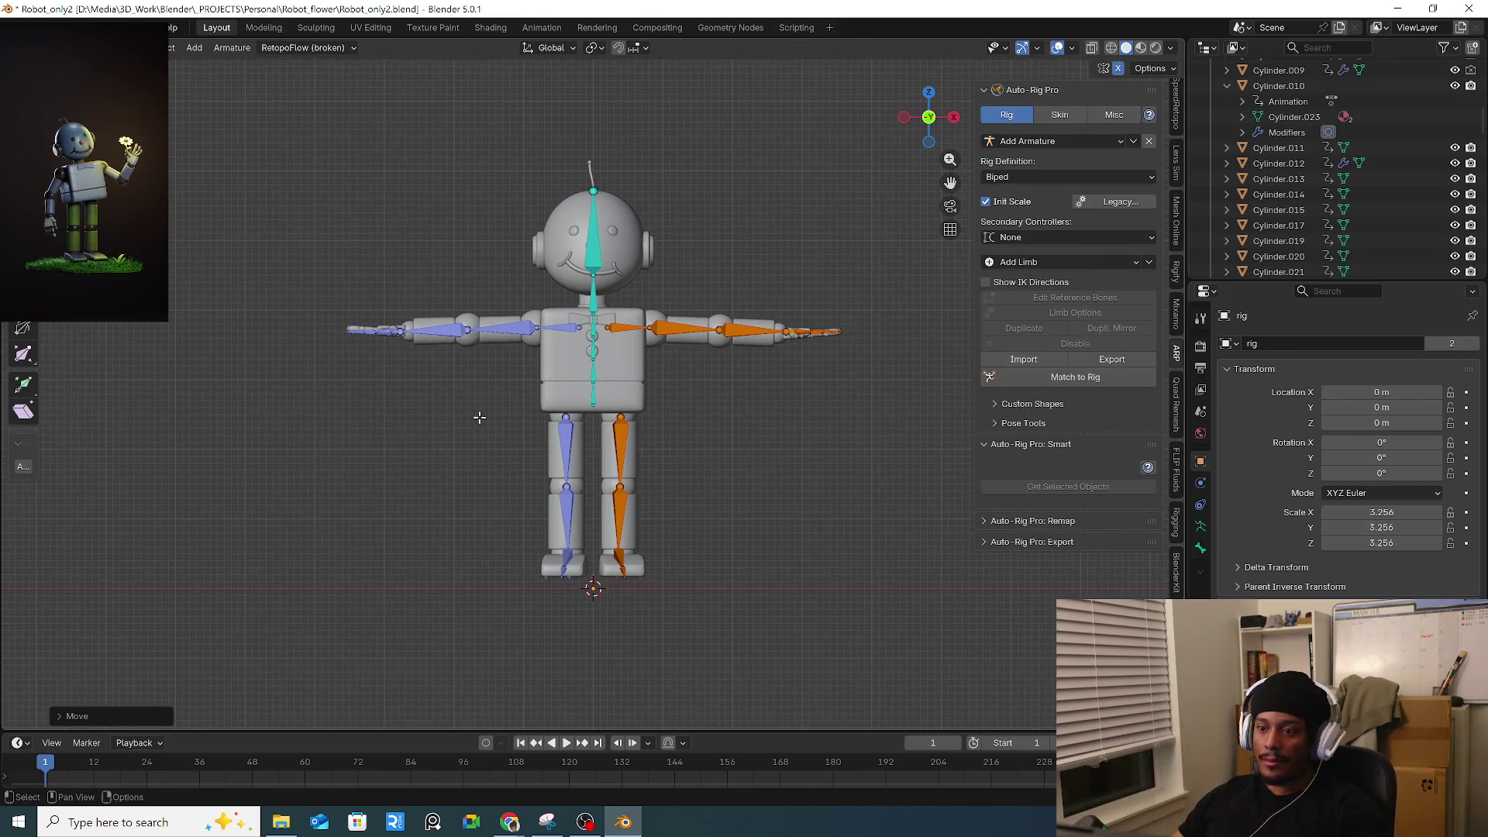
Slide the first finger joint along Y and a middle-finger joint along X.
scroll(450, 448, "up", 4)
middle_click_drag(894, 310, 497, 347, "shift")
scroll(497, 346, "up", 5)
mouse_move(635, 356)
middle_mouse_down()
mouse_move(591, 434)
mouse_move(488, 355)
mouse_move(407, 394)
mouse_move(767, 468)
mouse_move(625, 559)
mouse_move(524, 575)
middle_mouse_up()
scroll(624, 498, "up", 4)
key("g")
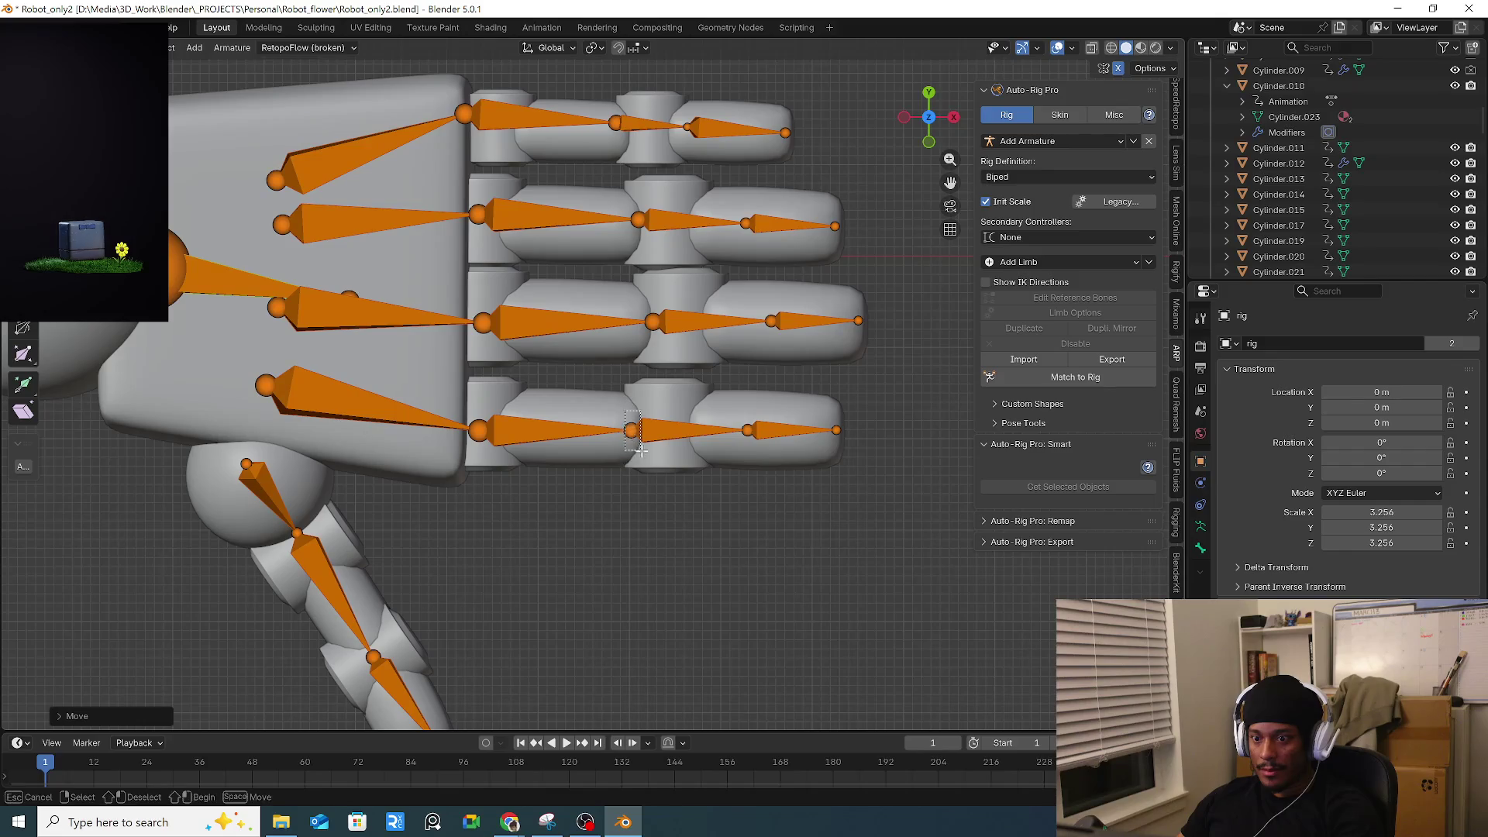
key("y")
key("y")
left_click(670, 451)
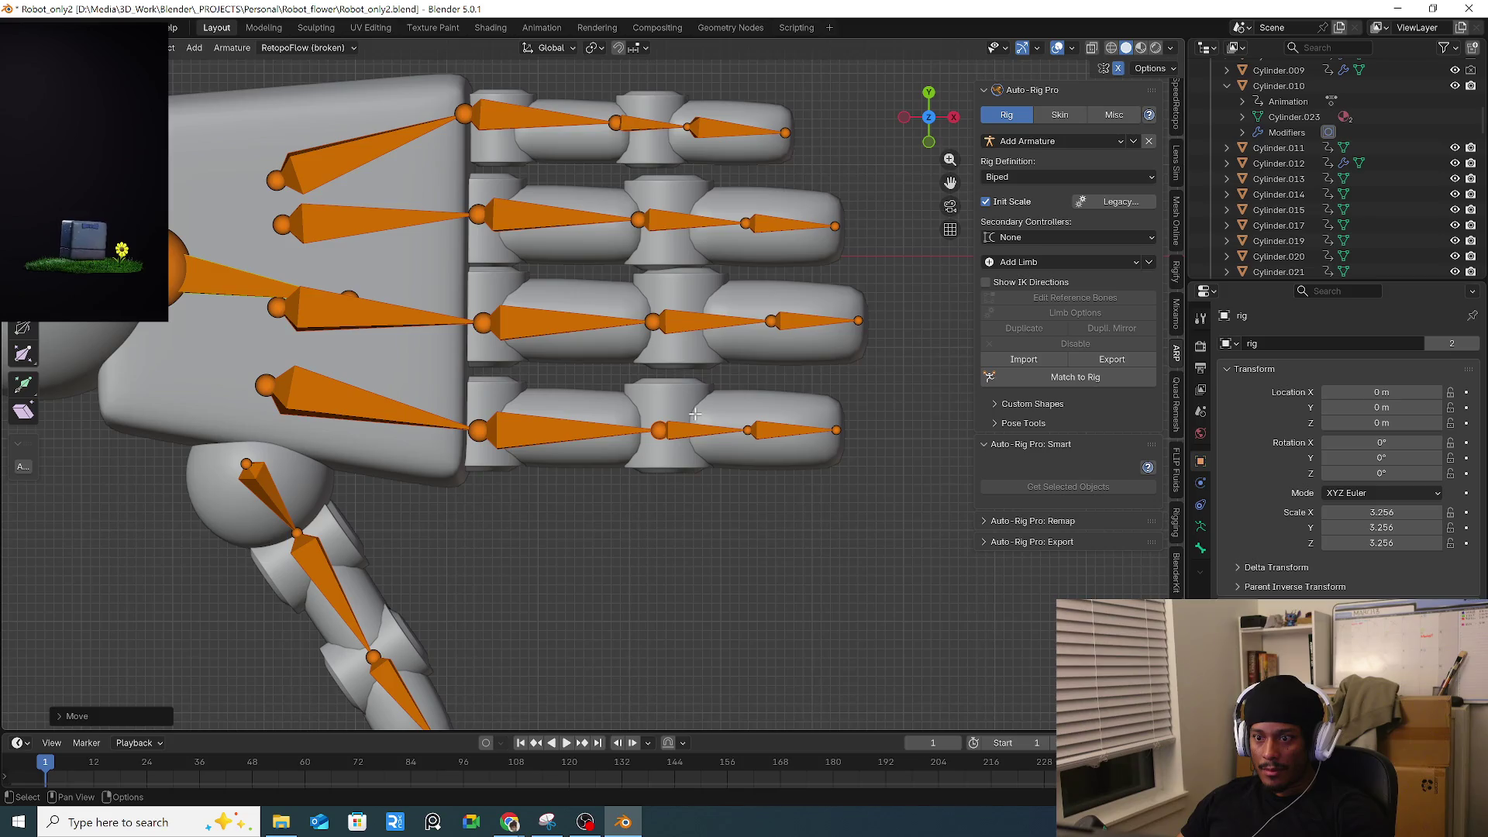
scroll(697, 409, "down", 1)
key("g")
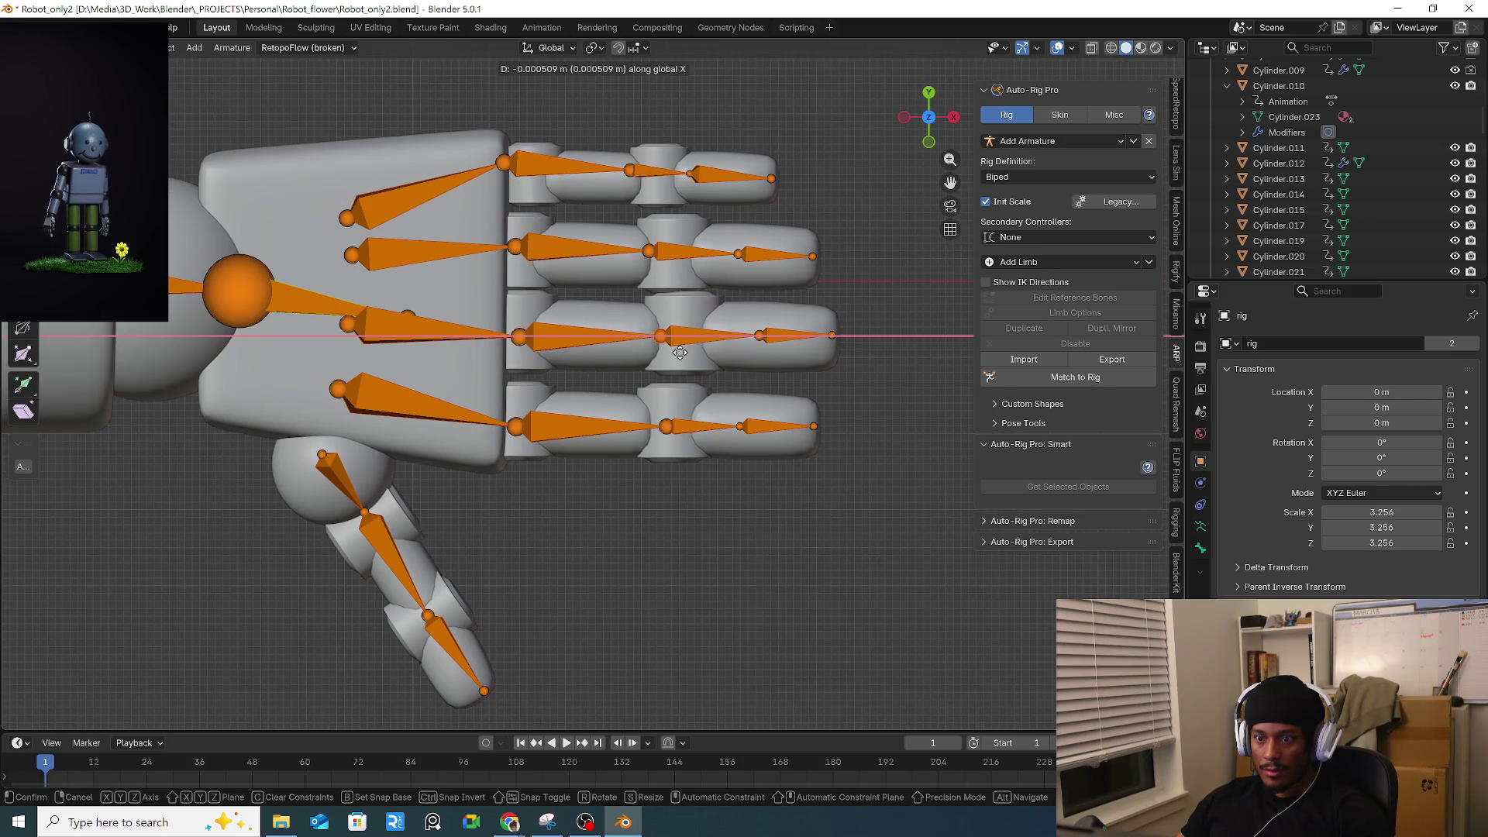
left_click(675, 298)
Slide the index-finger joints along X onto the knuckle gap.
left_click(649, 250)
key("g")
key("x")
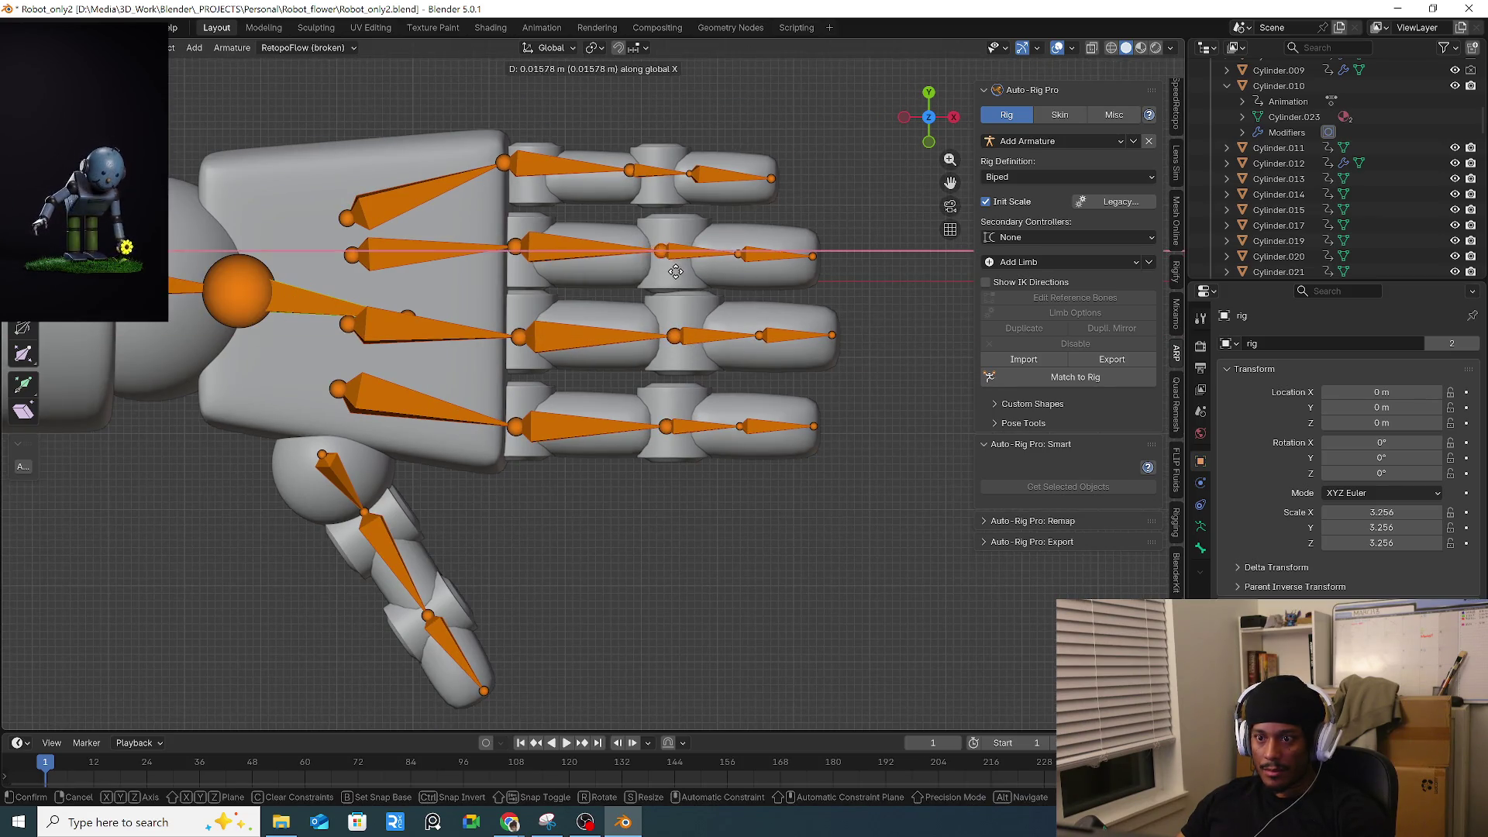
left_click(666, 252)
left_click_drag(609, 164, 656, 185)
key("g")
key("x")
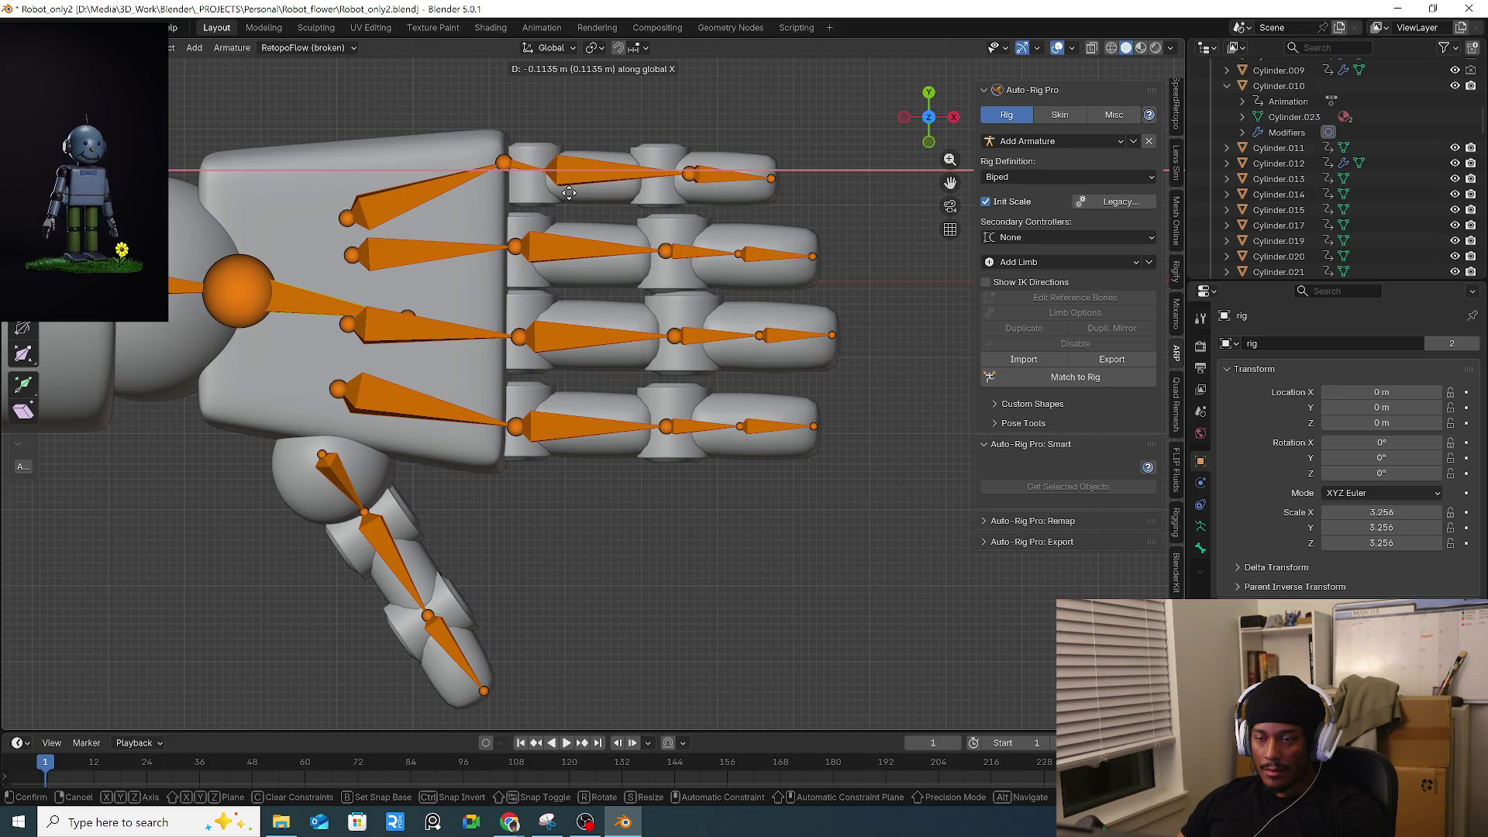
left_click(568, 193)
key("g")
key("x")
left_click(666, 187)
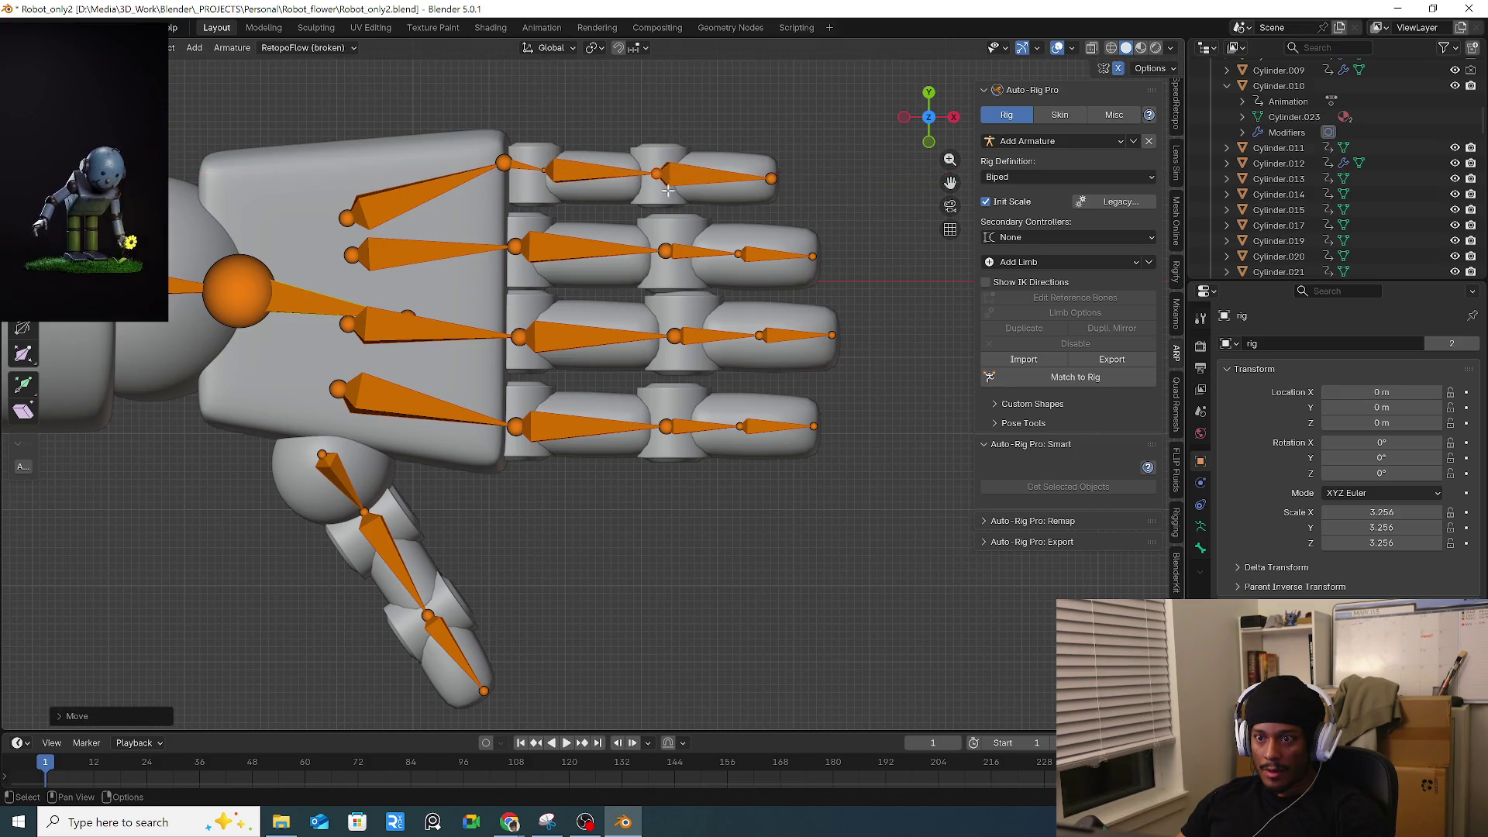
Slide the middle-finger base joint along X onto its knuckle gap.
left_click(515, 246)
key("g")
key("x")
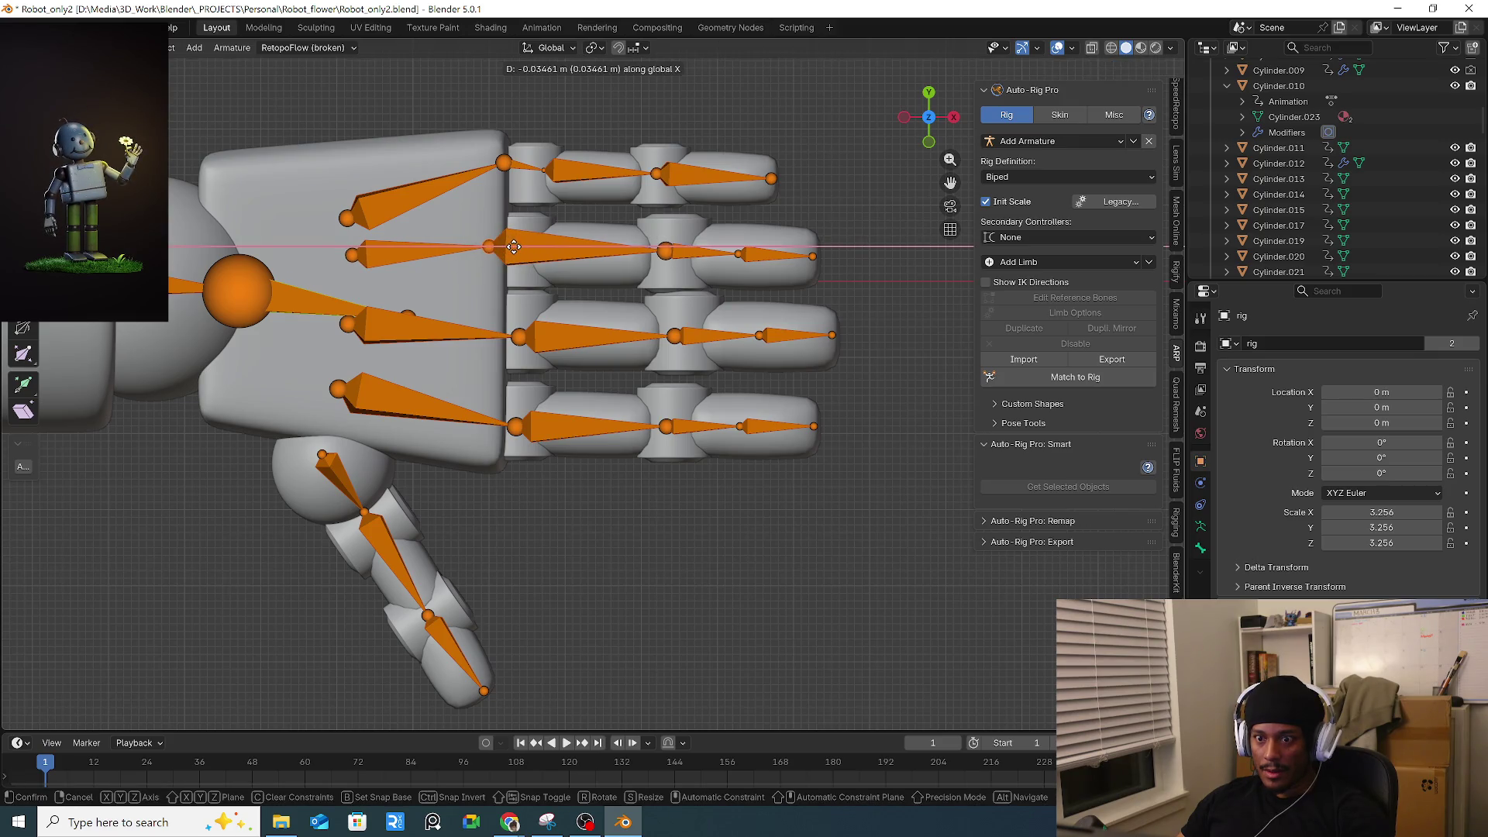
left_click(514, 246)
key("g")
key("x")
left_click(612, 247)
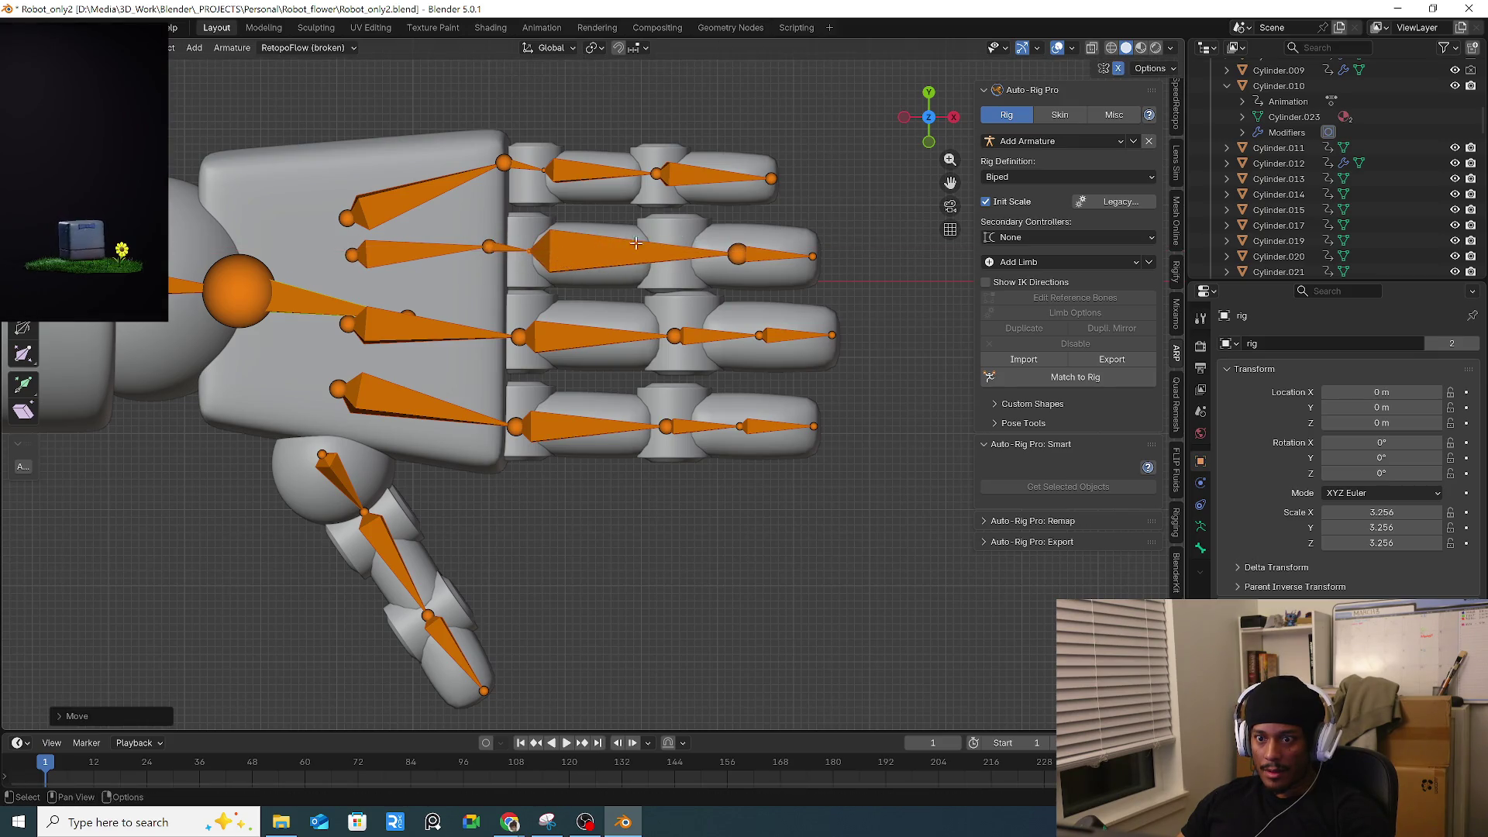
key("g")
key("x")
left_click(694, 284)
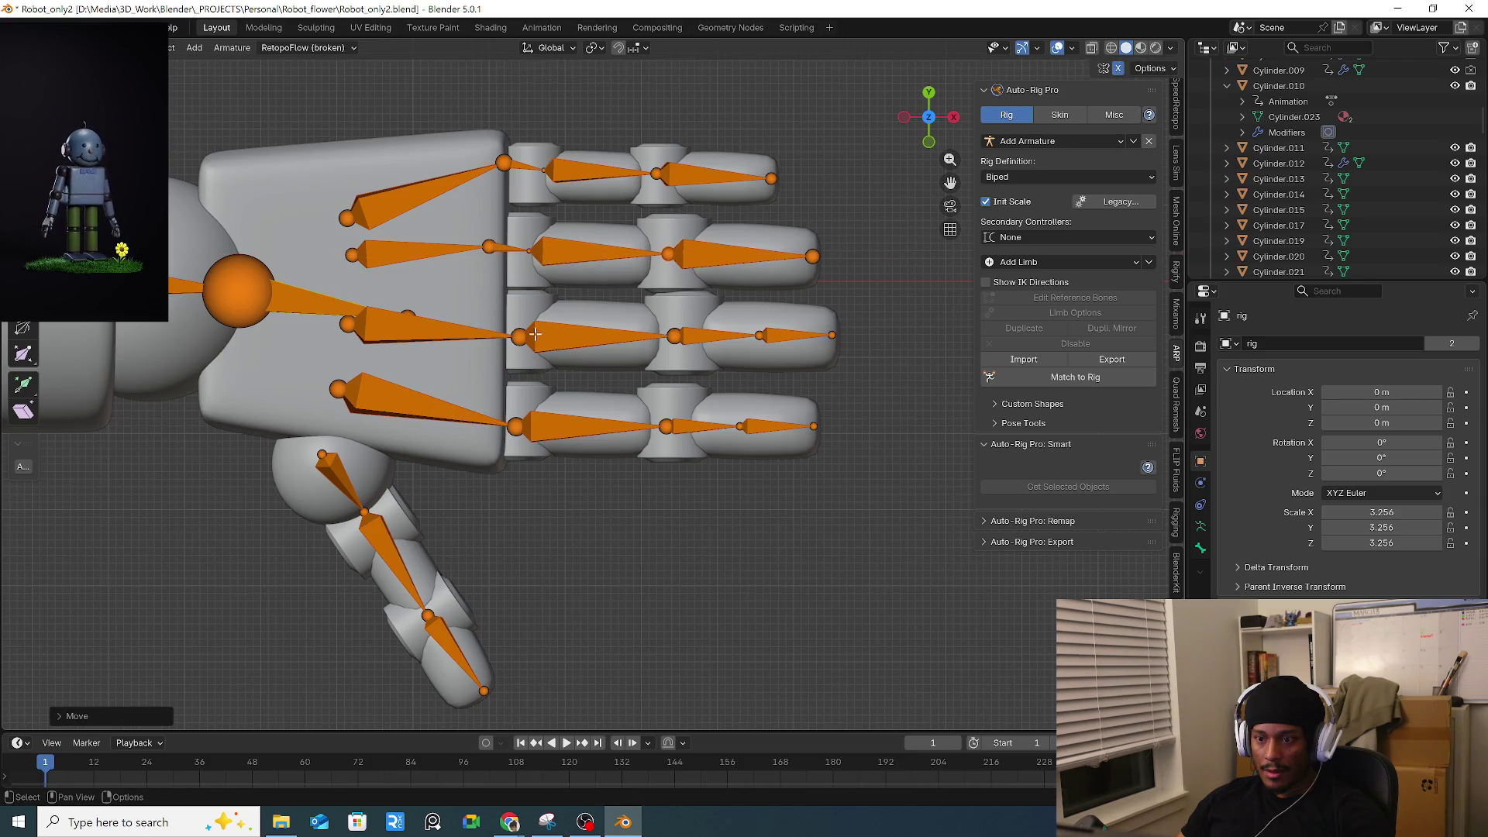
Slide the ring-finger joint along X onto its knuckle gap.
key("g")
key("x")
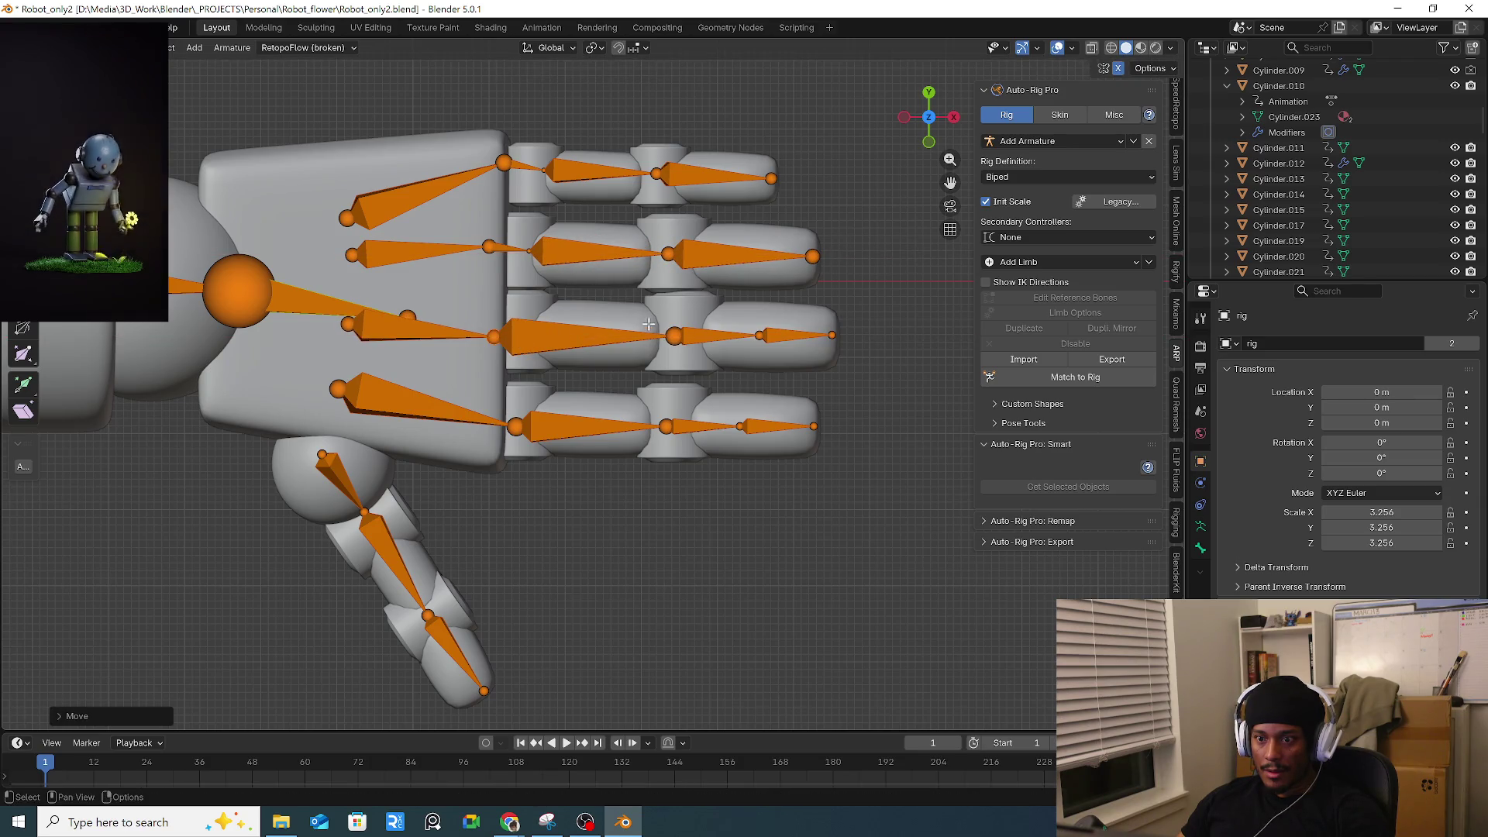
left_click(709, 323)
key("g")
key("x")
left_click(623, 324)
Slide the little-finger base joint along X onto its knuckle gap.
left_click_drag(497, 413, 538, 438)
key("g")
key("x")
left_click(535, 434)
key("g")
key("x")
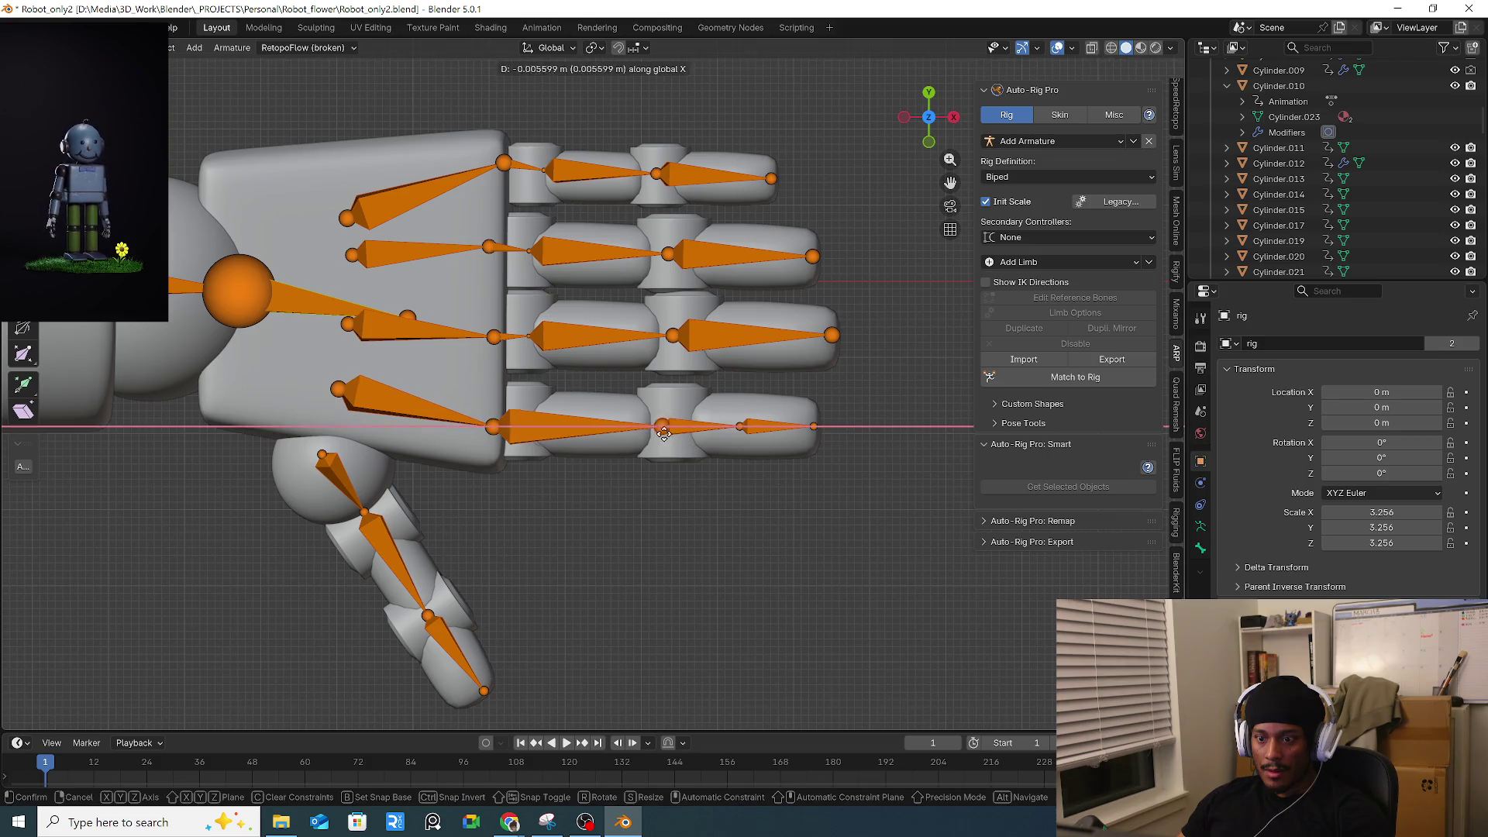
left_click(543, 431)
key("g")
key("x")
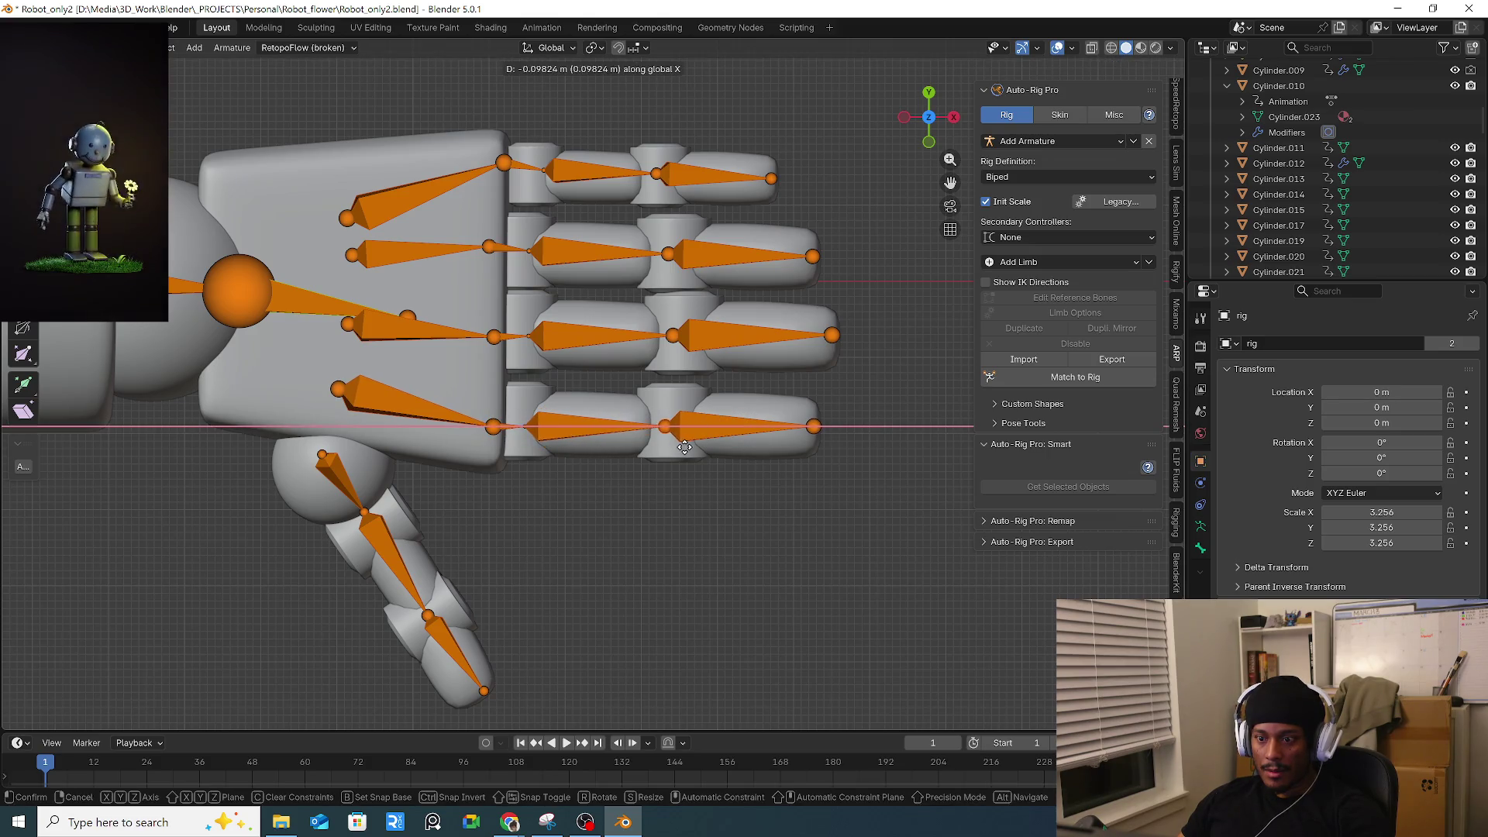
left_click(679, 447)
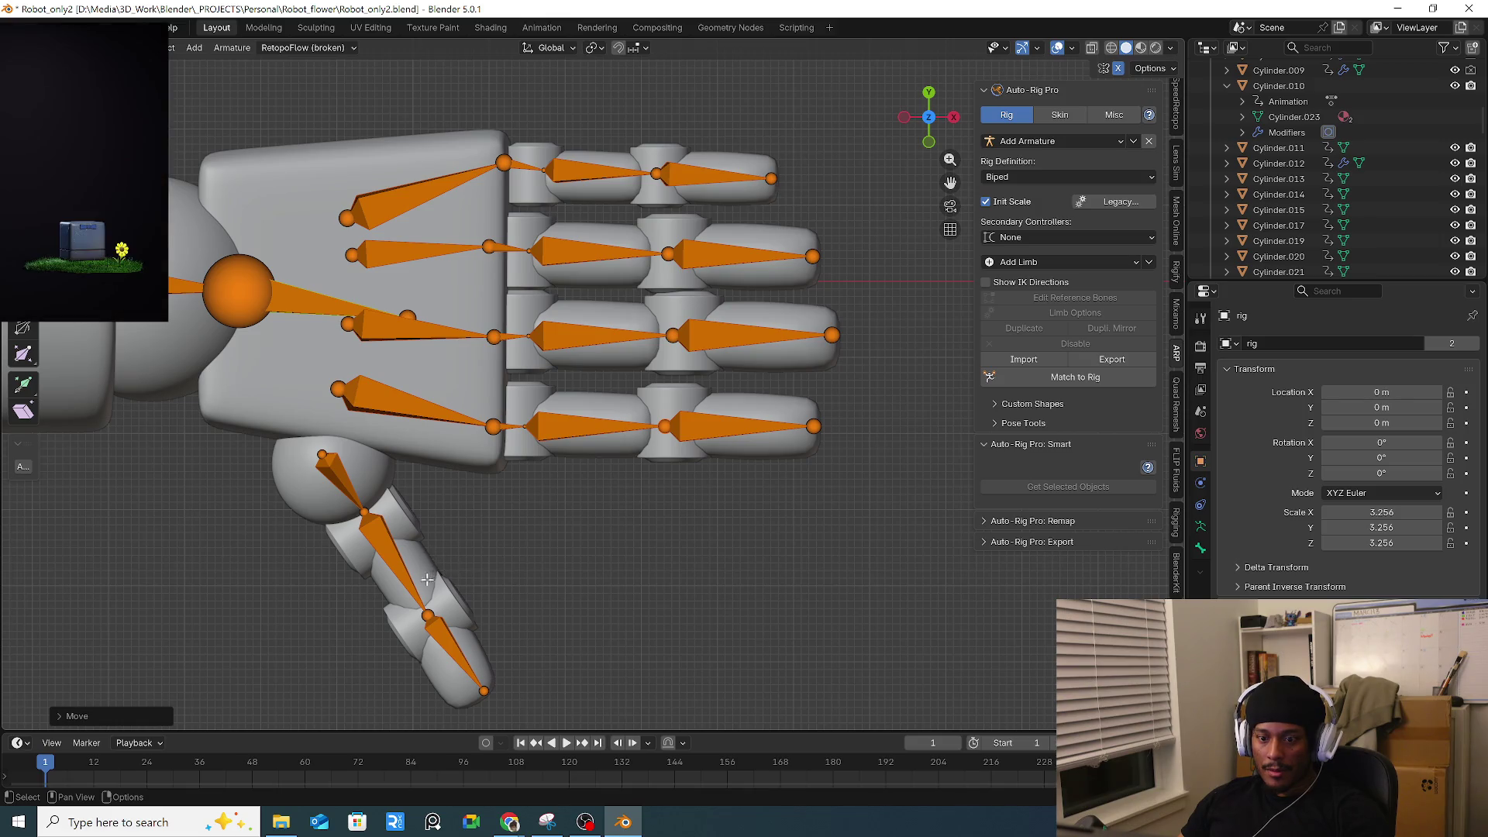
Adjust a finger bone joint's height along the Z axis to fit the robot's hand.
scroll(438, 573, "down", 4)
mouse_move(434, 577)
middle_mouse_down()
mouse_move(446, 410)
mouse_move(513, 484)
mouse_move(546, 470)
middle_mouse_up()
scroll(513, 484, "up", 5)
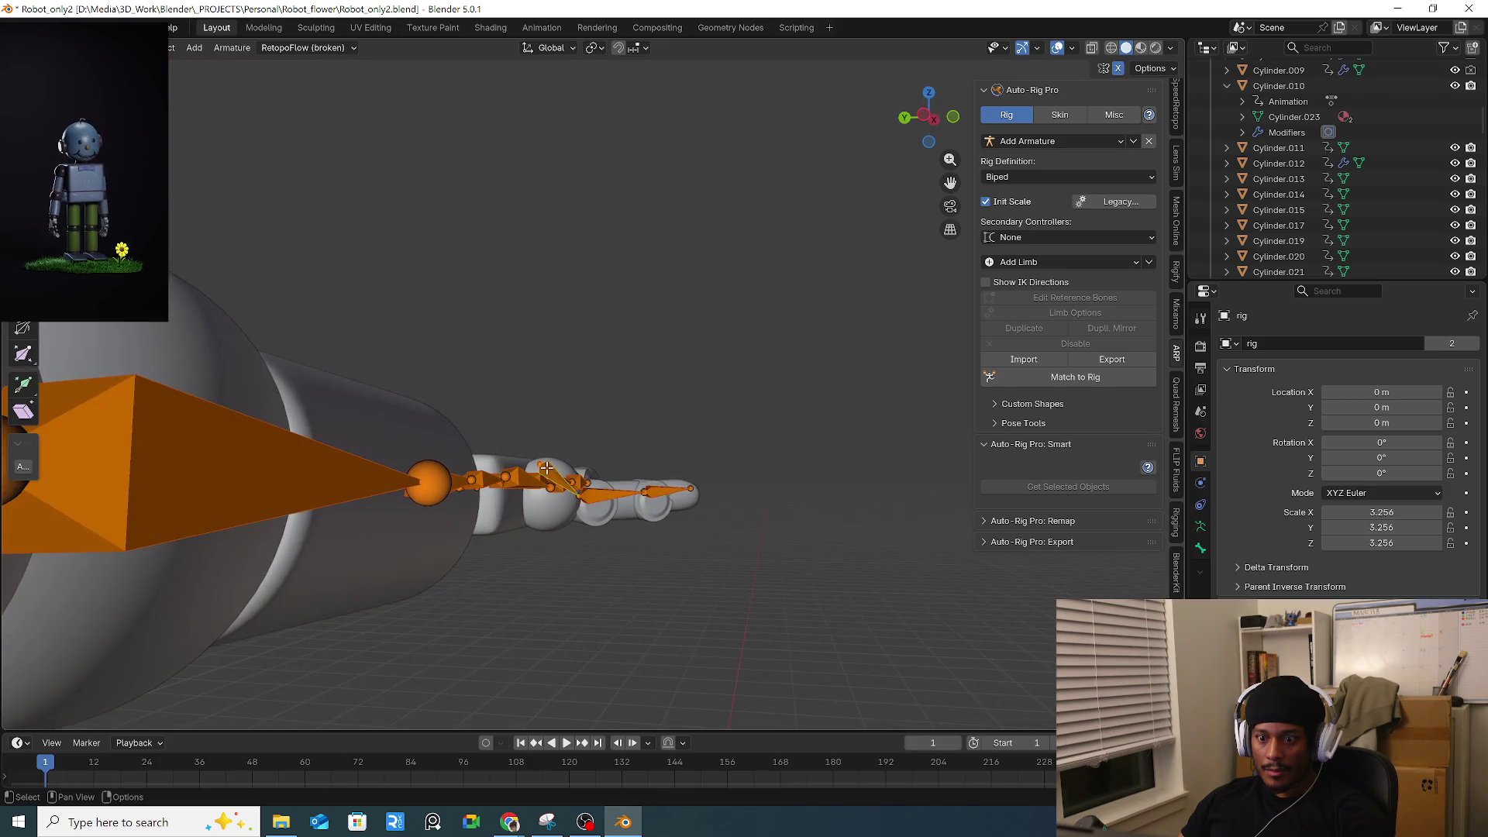
left_click(546, 470)
key("g")
key("z")
left_click(541, 497)
In side view, move the toe joint to the tip of the robot's foot.
mouse_move(621, 441)
middle_mouse_down()
mouse_move(500, 456)
mouse_move(518, 423)
mouse_move(543, 422)
middle_mouse_up()
scroll(500, 456, "up", 3)
scroll(501, 456, "down", 3)
scroll(569, 421, "up", 4)
key("KP_1")
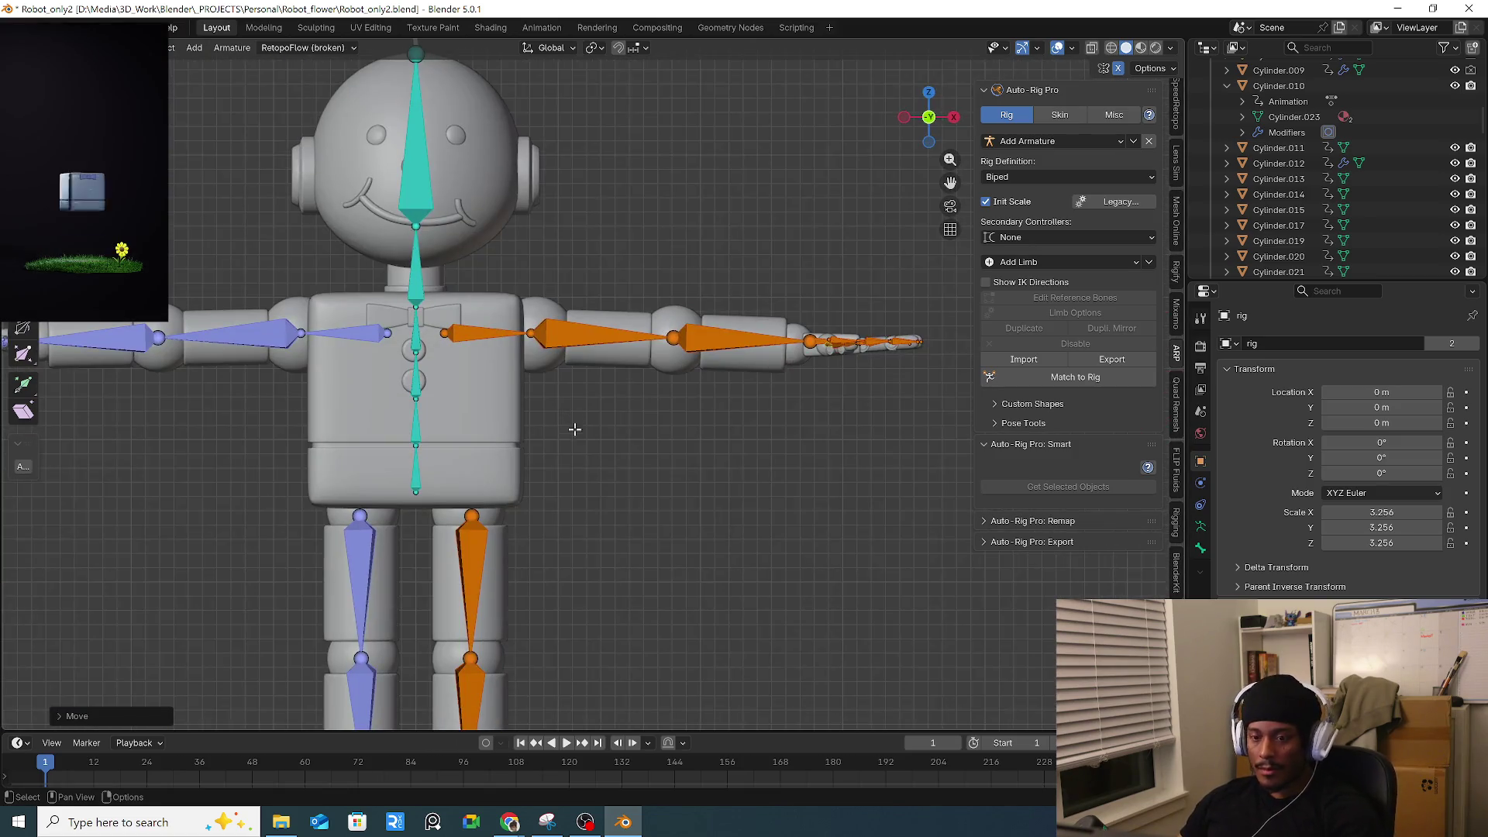
scroll(569, 419, "down", 2)
key("KP_3")
scroll(708, 428, "up", 3)
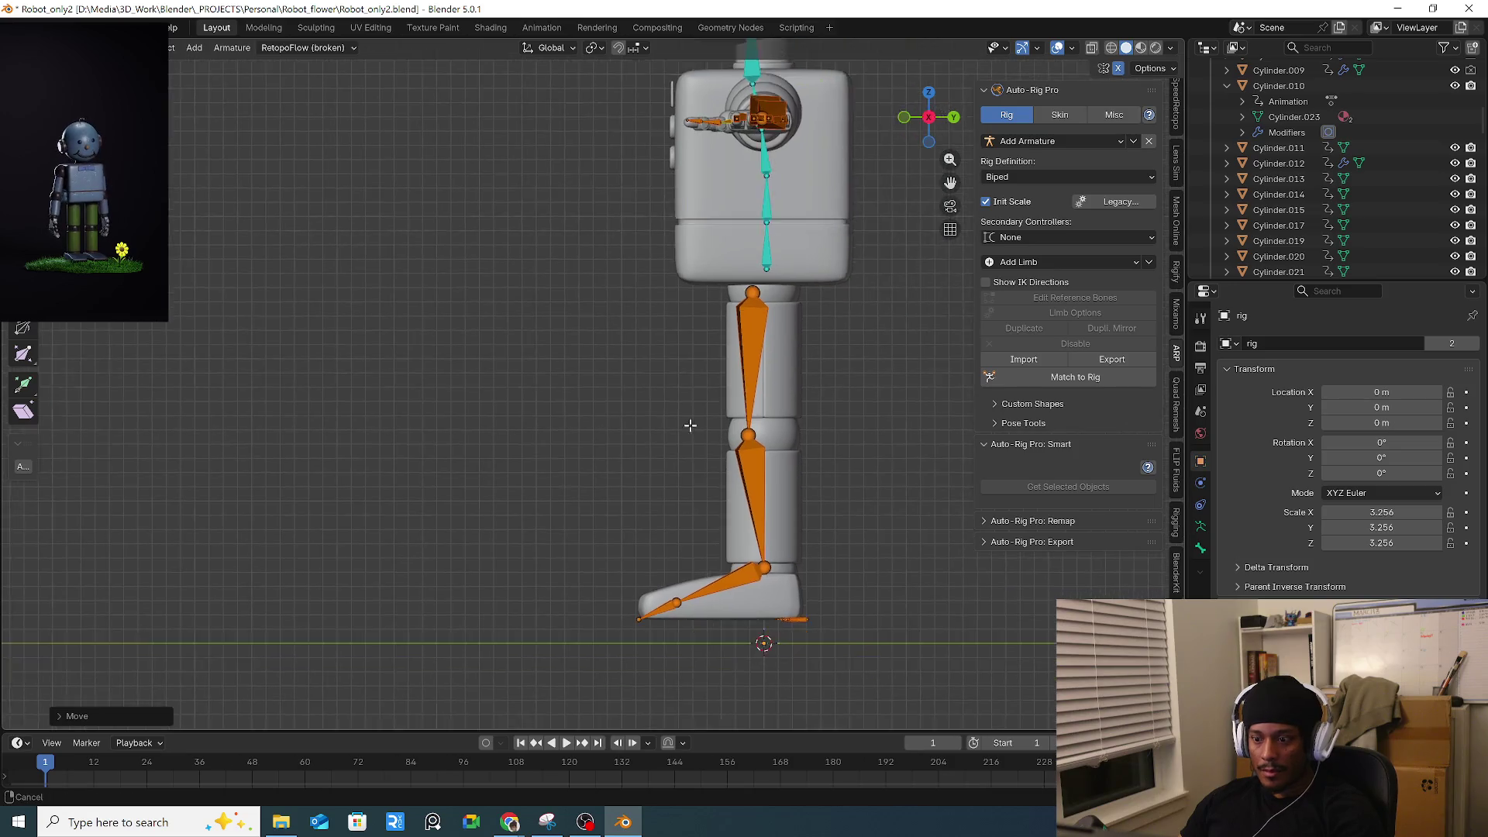
middle_click_drag(598, 525, 432, 475, "shift")
left_click_drag(493, 500, 519, 550)
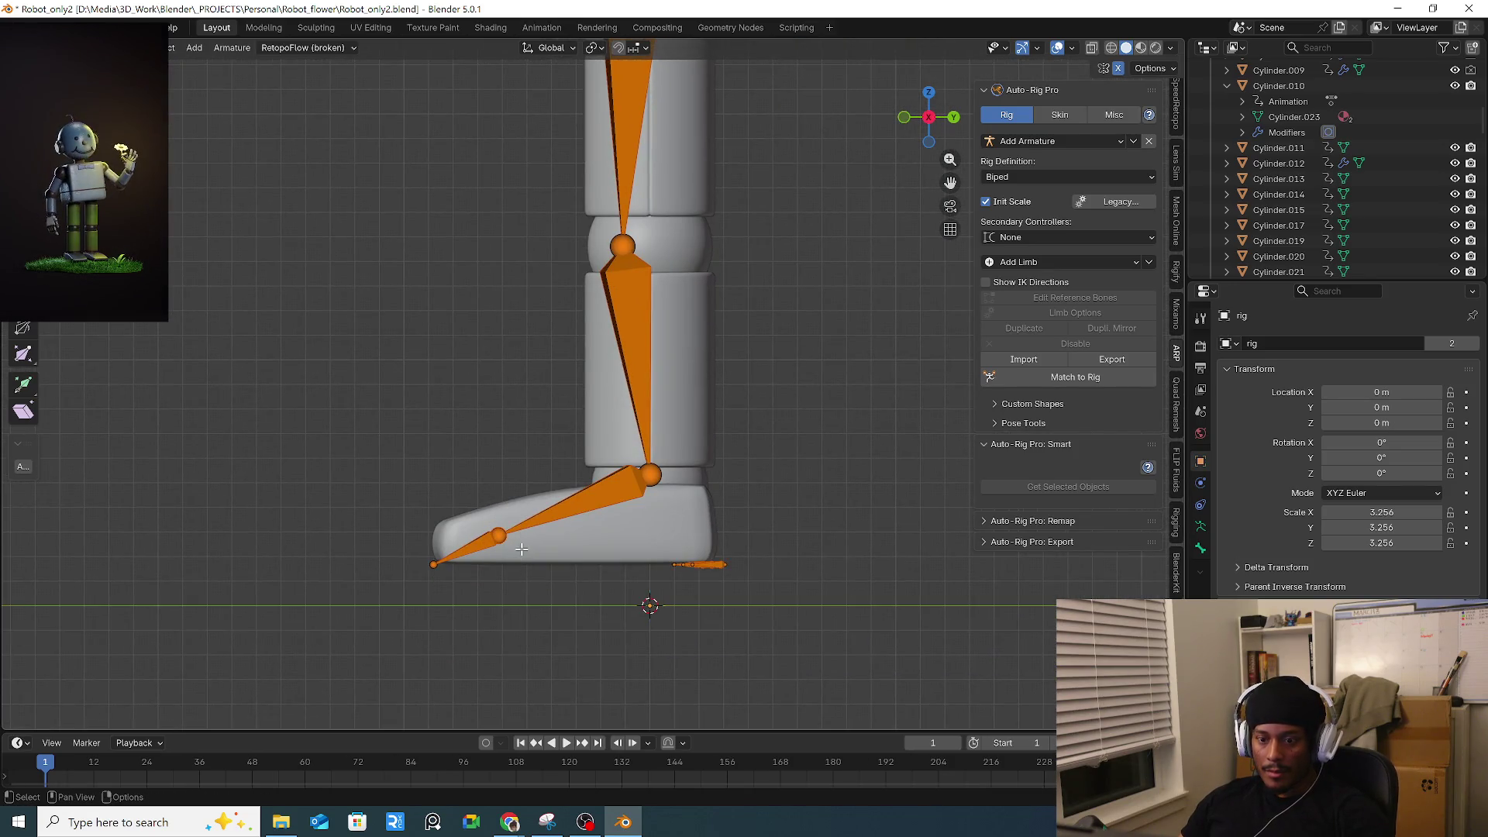
key("g")
left_click(551, 571)
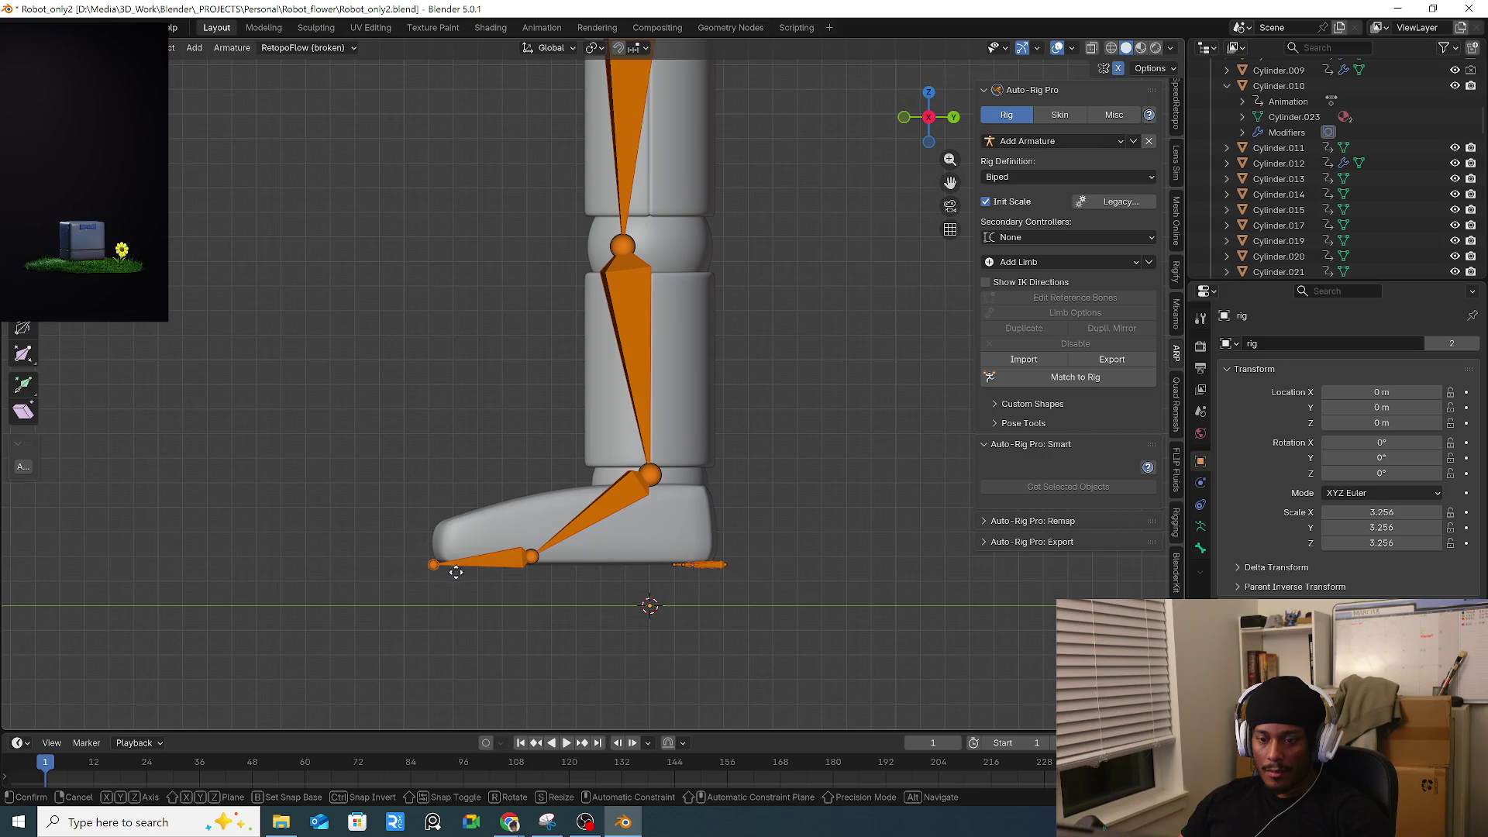
Shift the foot reference bone along X to the robot's foot edge, then leave Edit Mode.
mouse_move(756, 531)
middle_mouse_down()
mouse_move(583, 487)
mouse_move(448, 522)
middle_mouse_up()
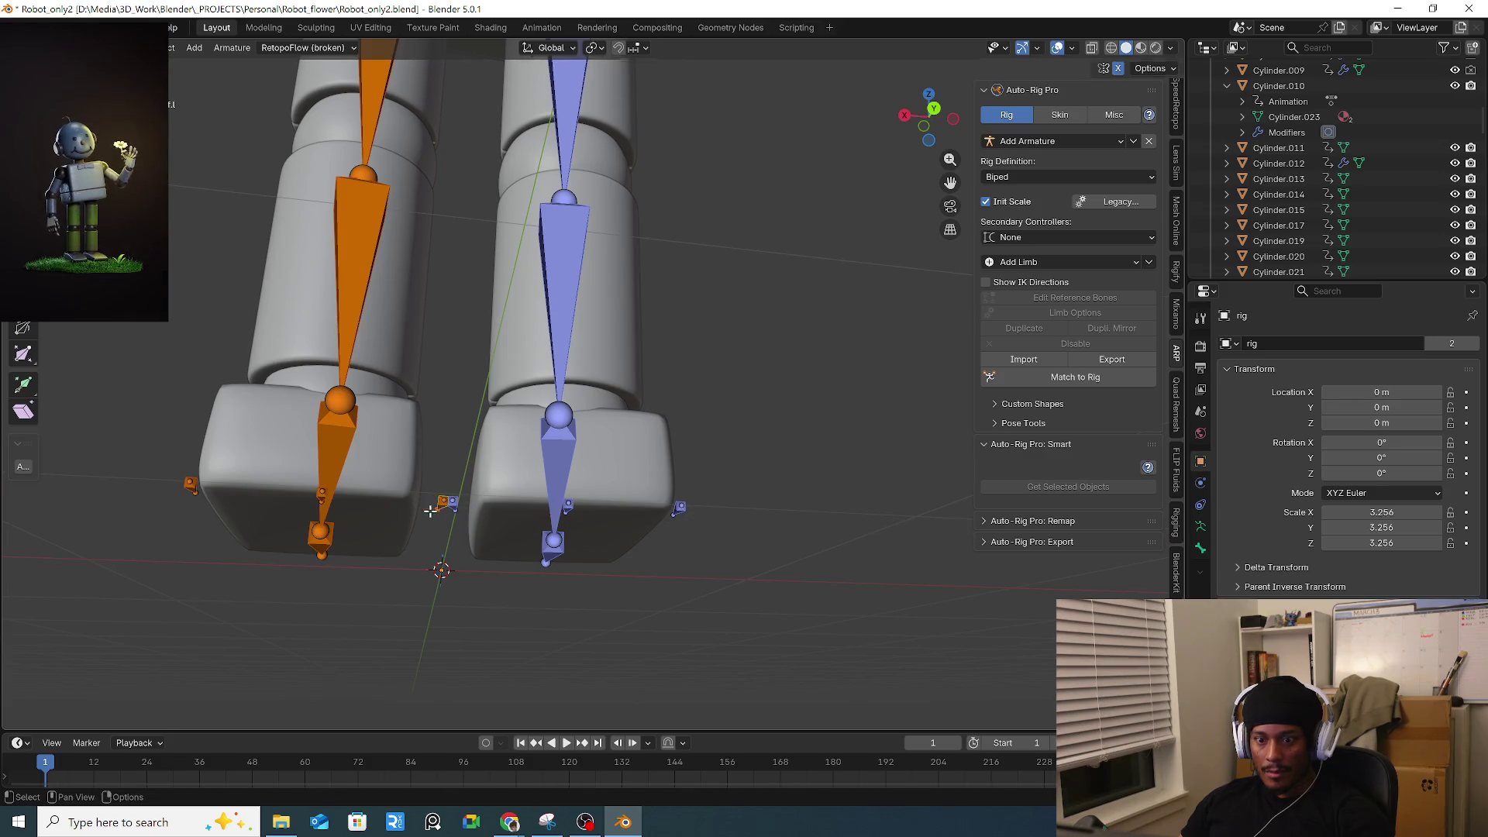
left_click(437, 504)
key("g")
key("x")
left_click(421, 505)
mouse_move(420, 505)
middle_mouse_down()
mouse_move(584, 480)
mouse_move(661, 445)
mouse_move(827, 442)
mouse_move(542, 445)
middle_mouse_up()
scroll(716, 434, "down", 5)
key("Tab")
scroll(437, 454, "up", 2)
Enter Edit Mode in front view and confirm the spine's limb options unchanged.
scroll(393, 401, "up", 5)
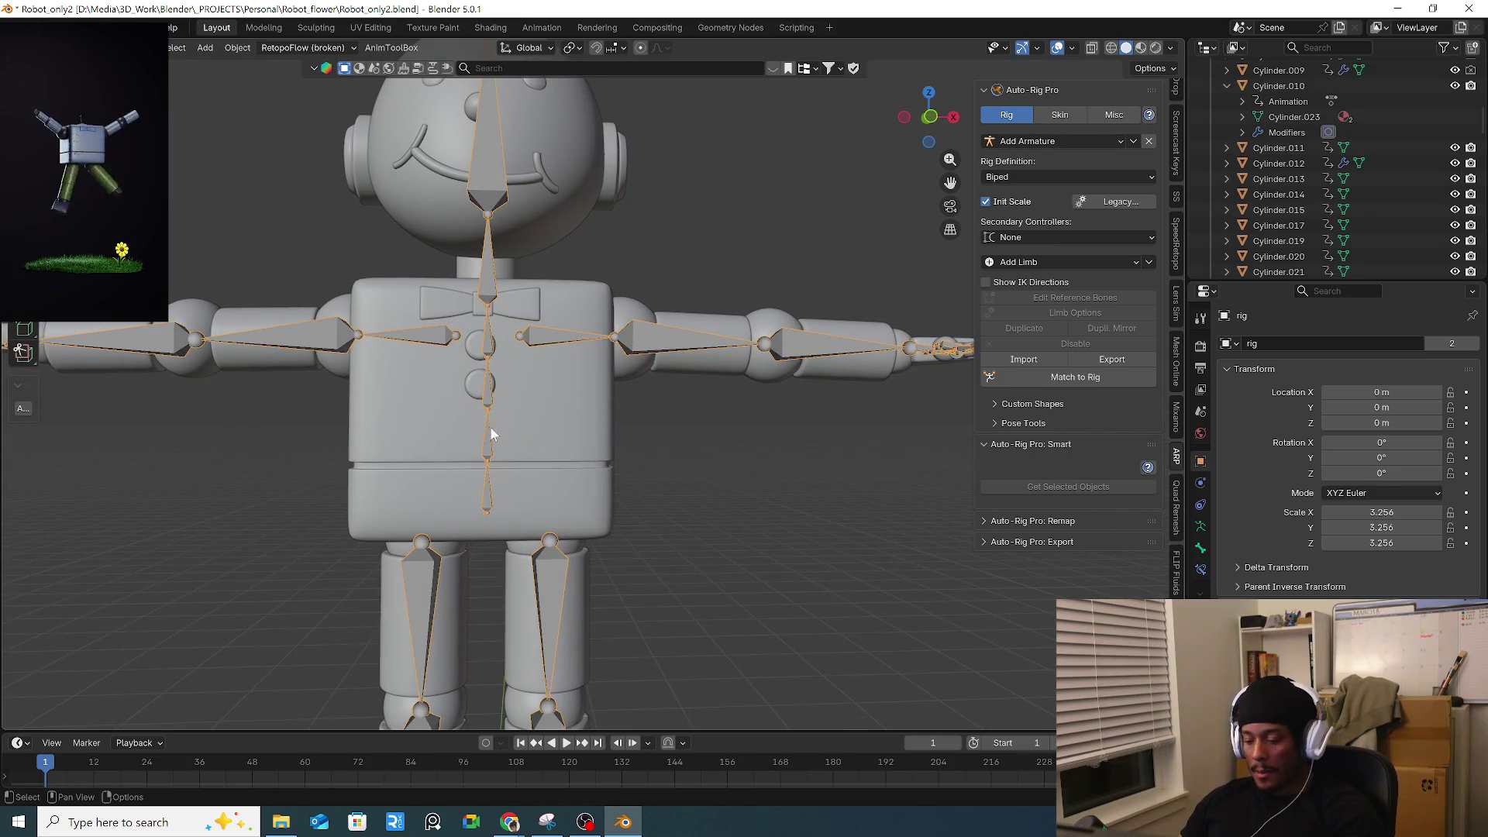
key("Tab")
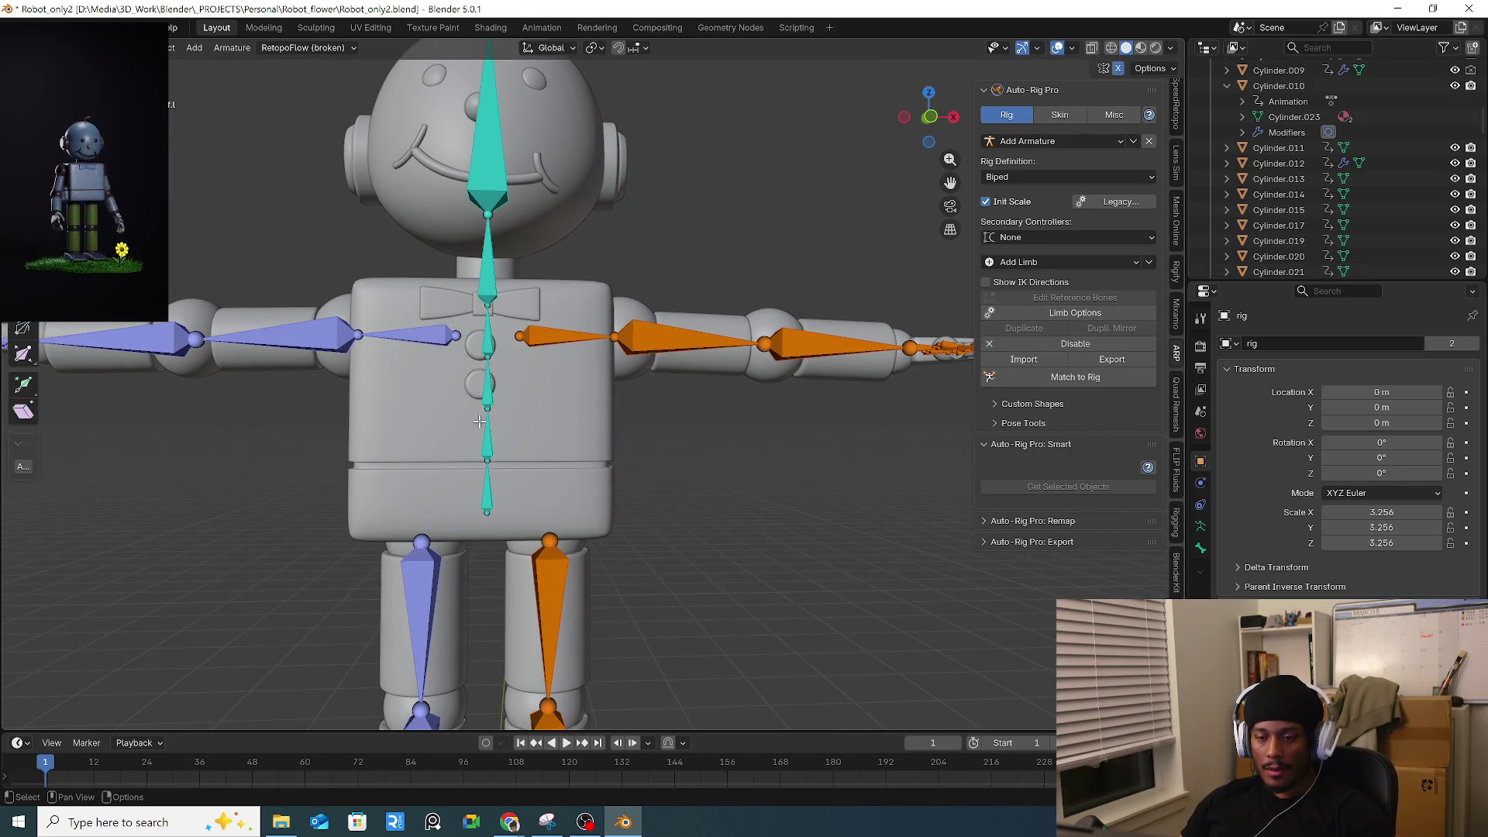
key("KP_1")
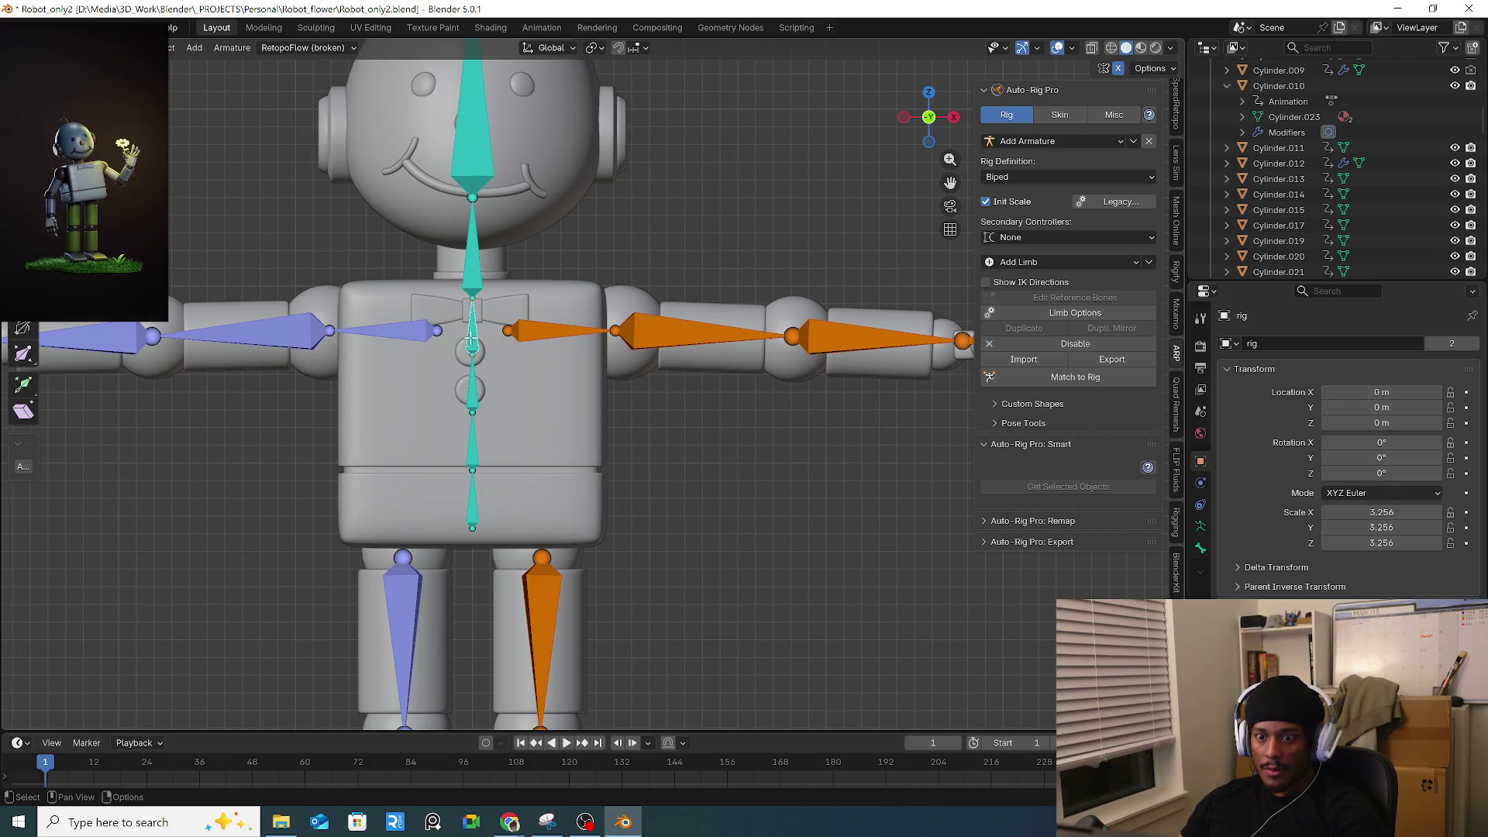
left_click(1063, 316)
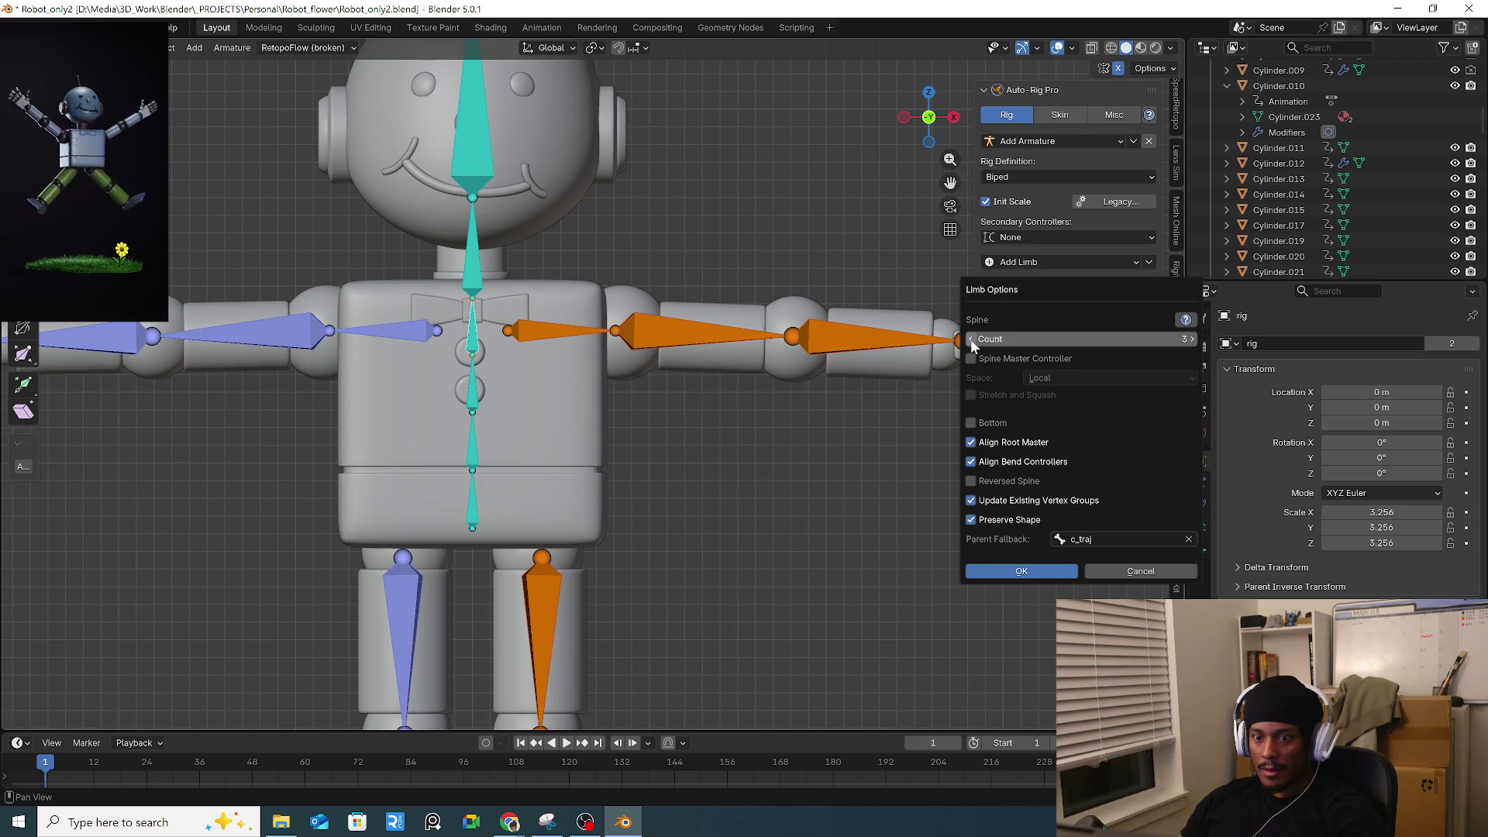
left_click(1013, 575)
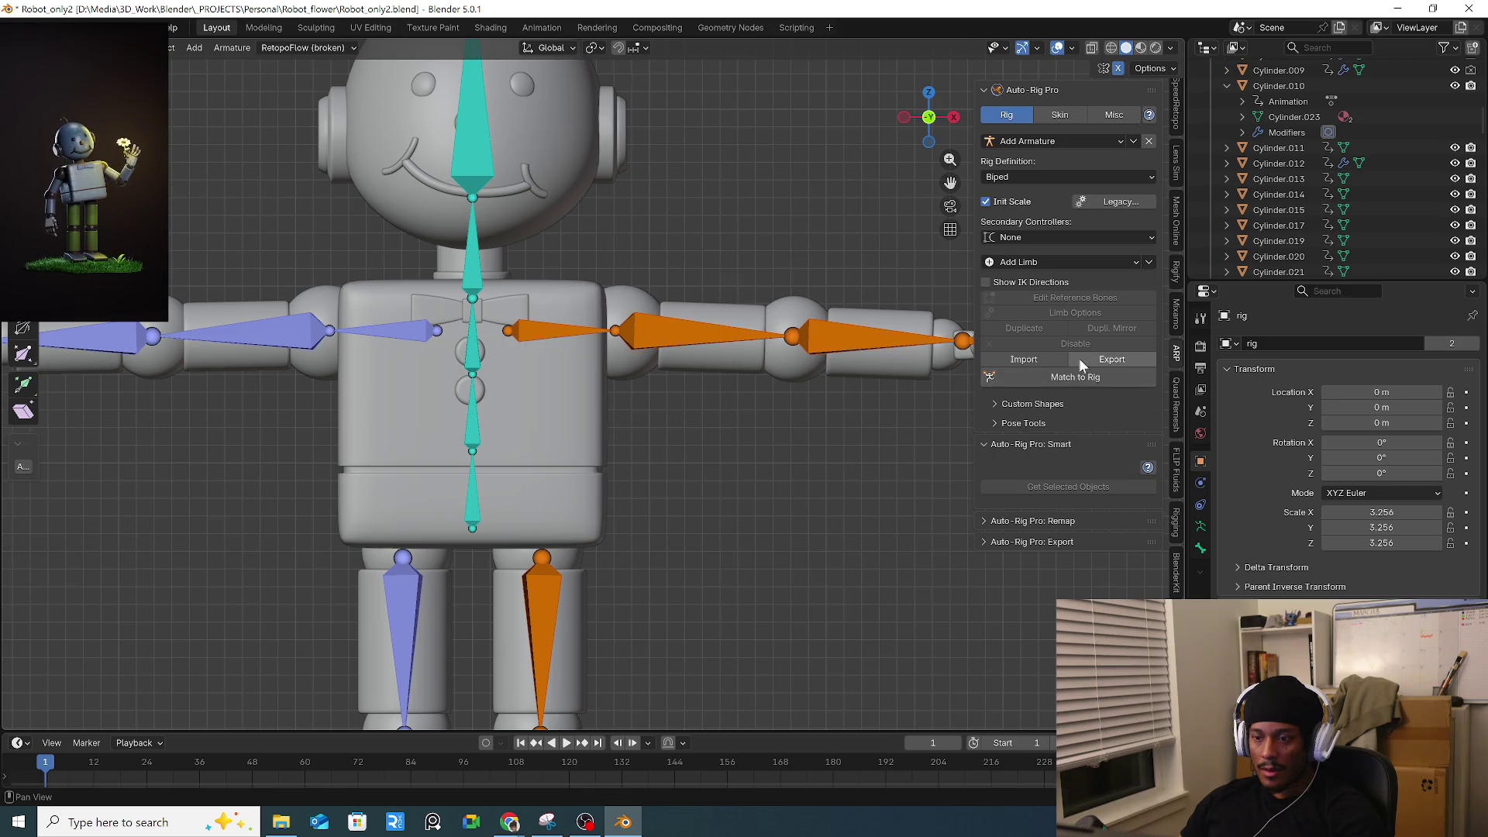
scroll(669, 372, "down", 2)
Enable Arm FK Lock-Free in the right arm's limb options.
left_click(702, 348)
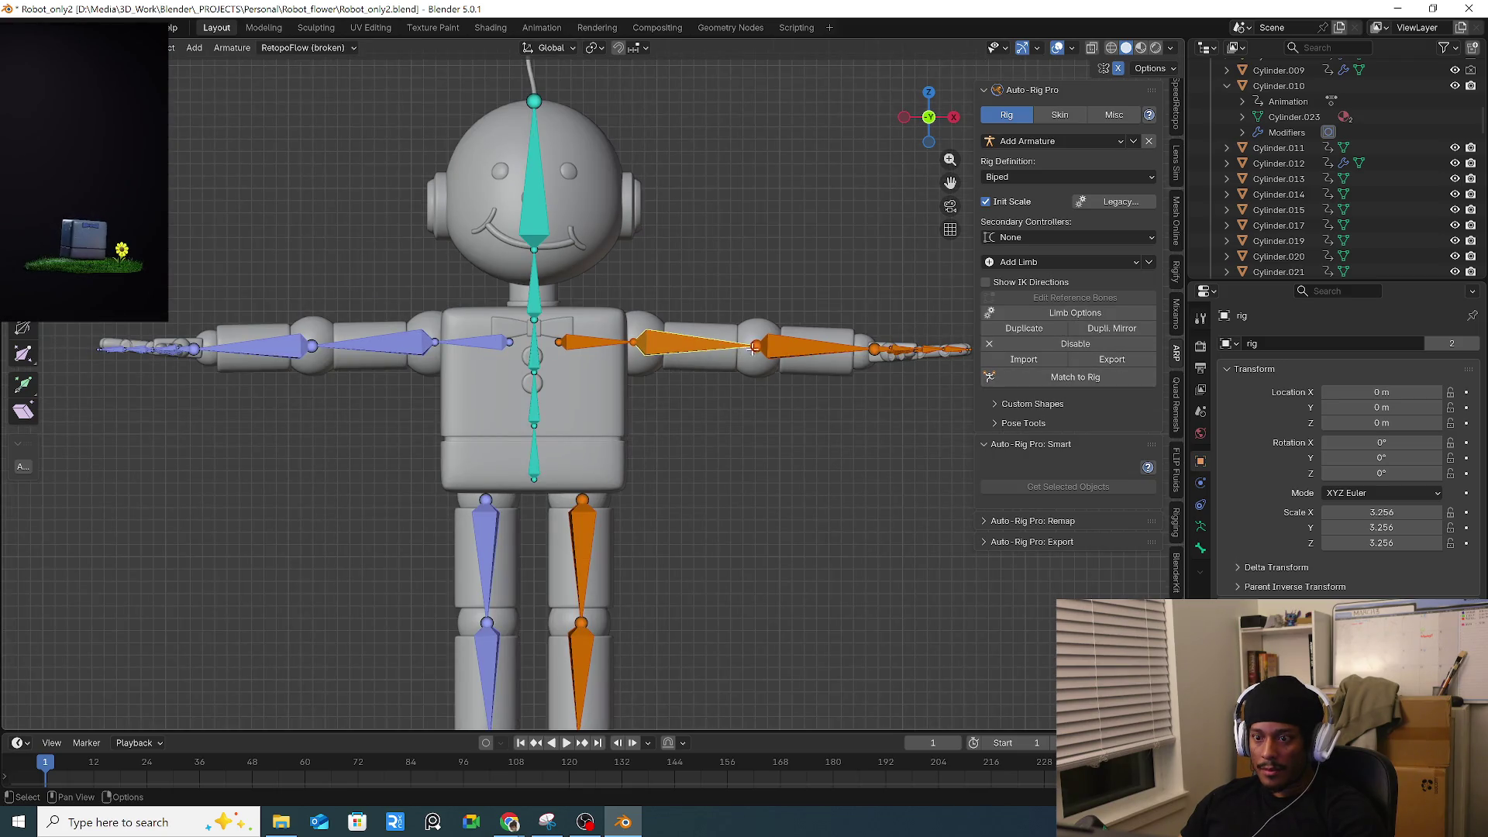
left_click(1066, 313)
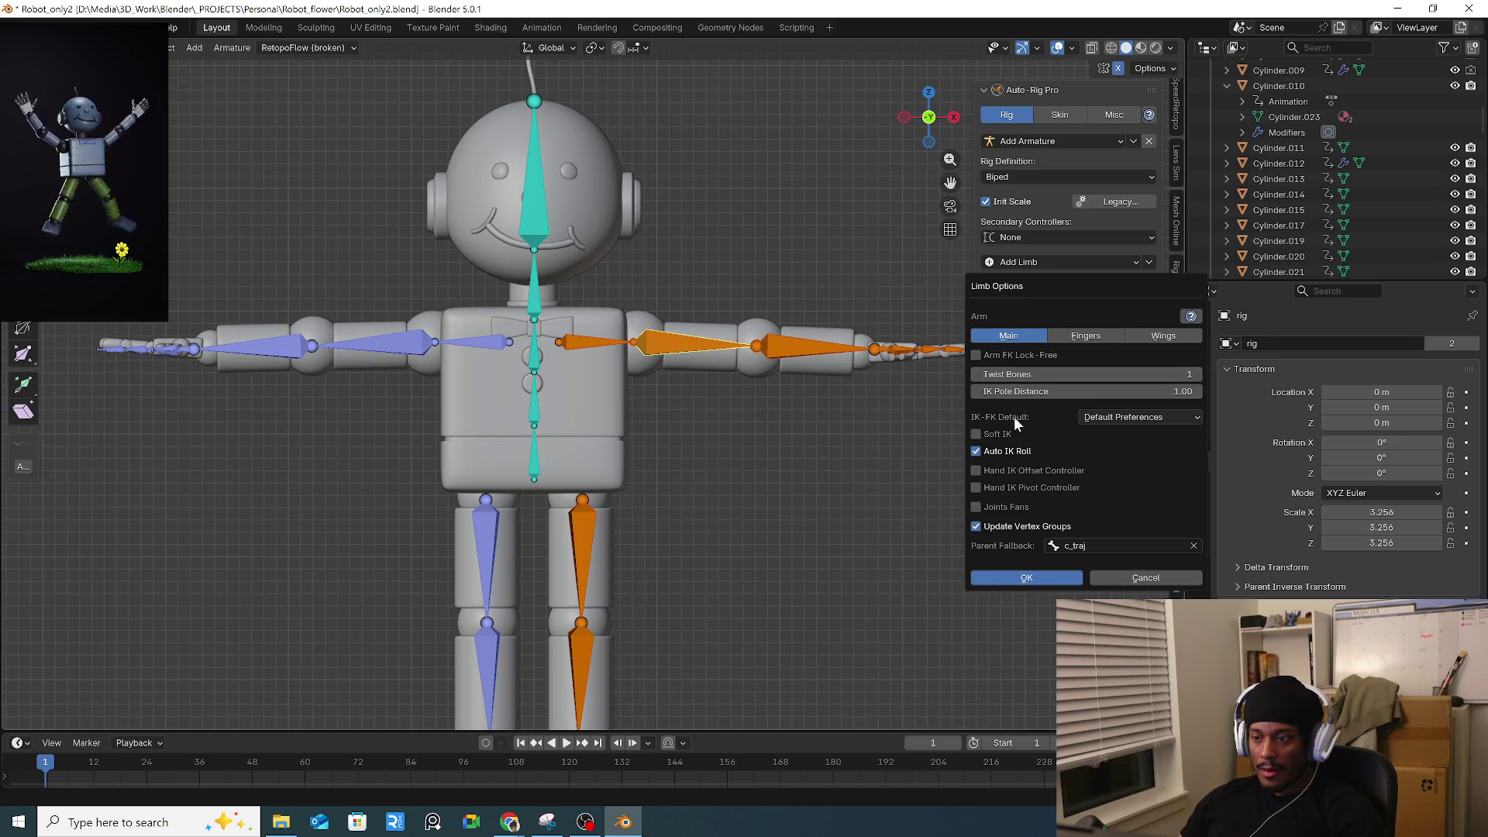
left_click(994, 354)
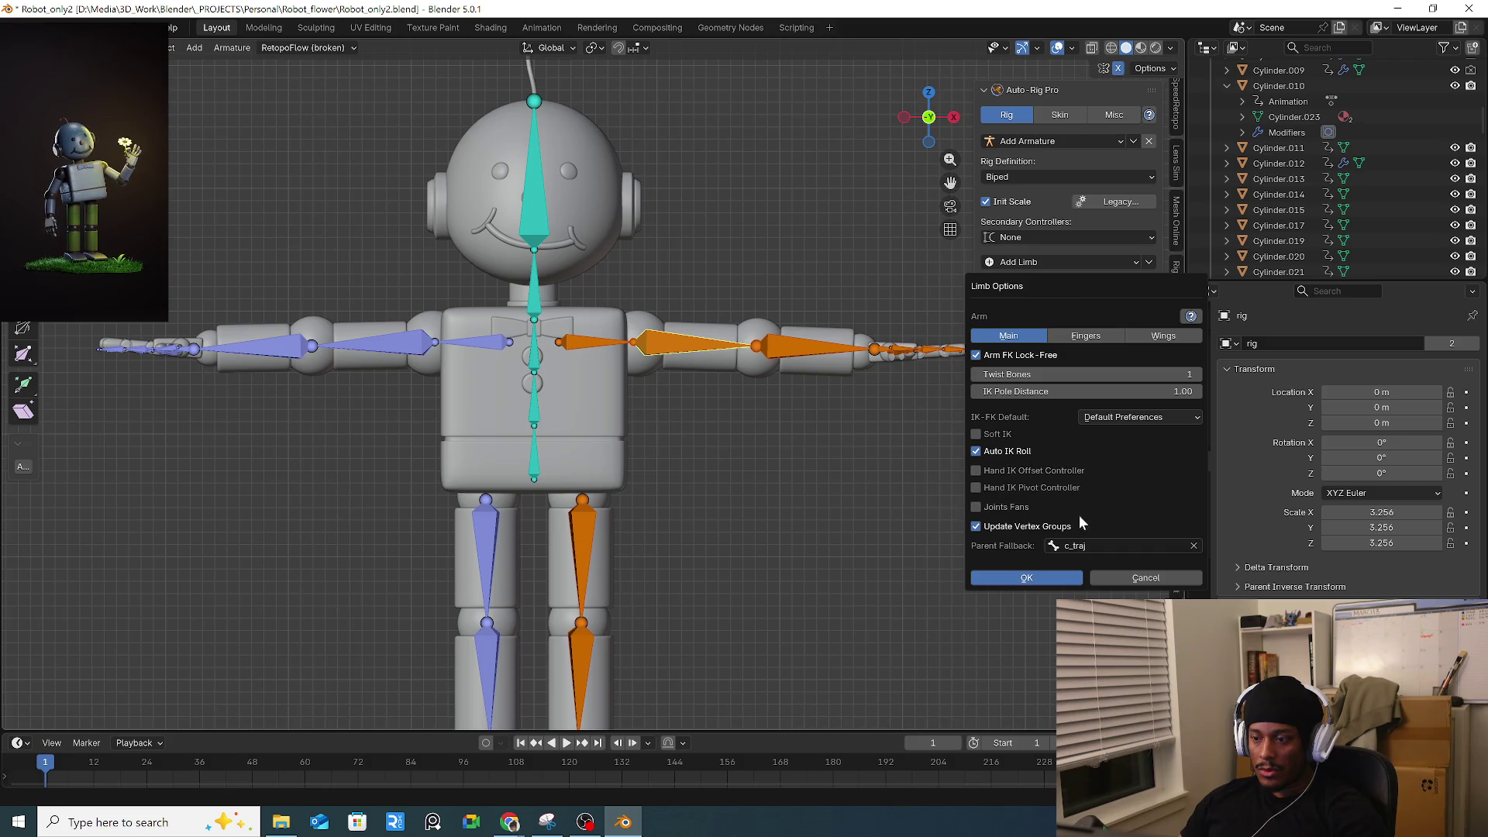
left_click(1022, 577)
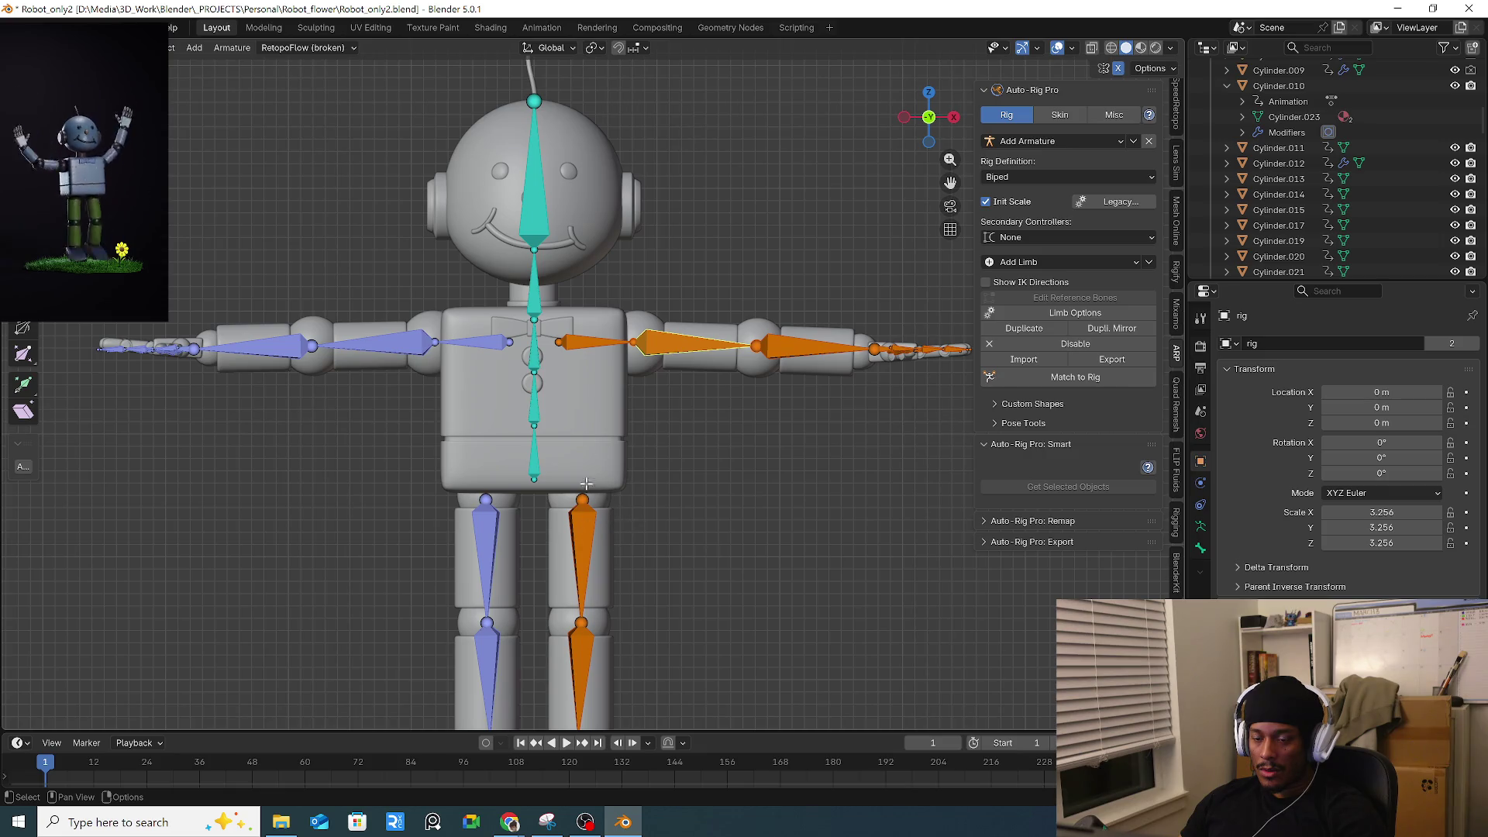
Enable Foot Roll Break in the leg's limb options.
middle_click_drag(633, 377, 632, 422)
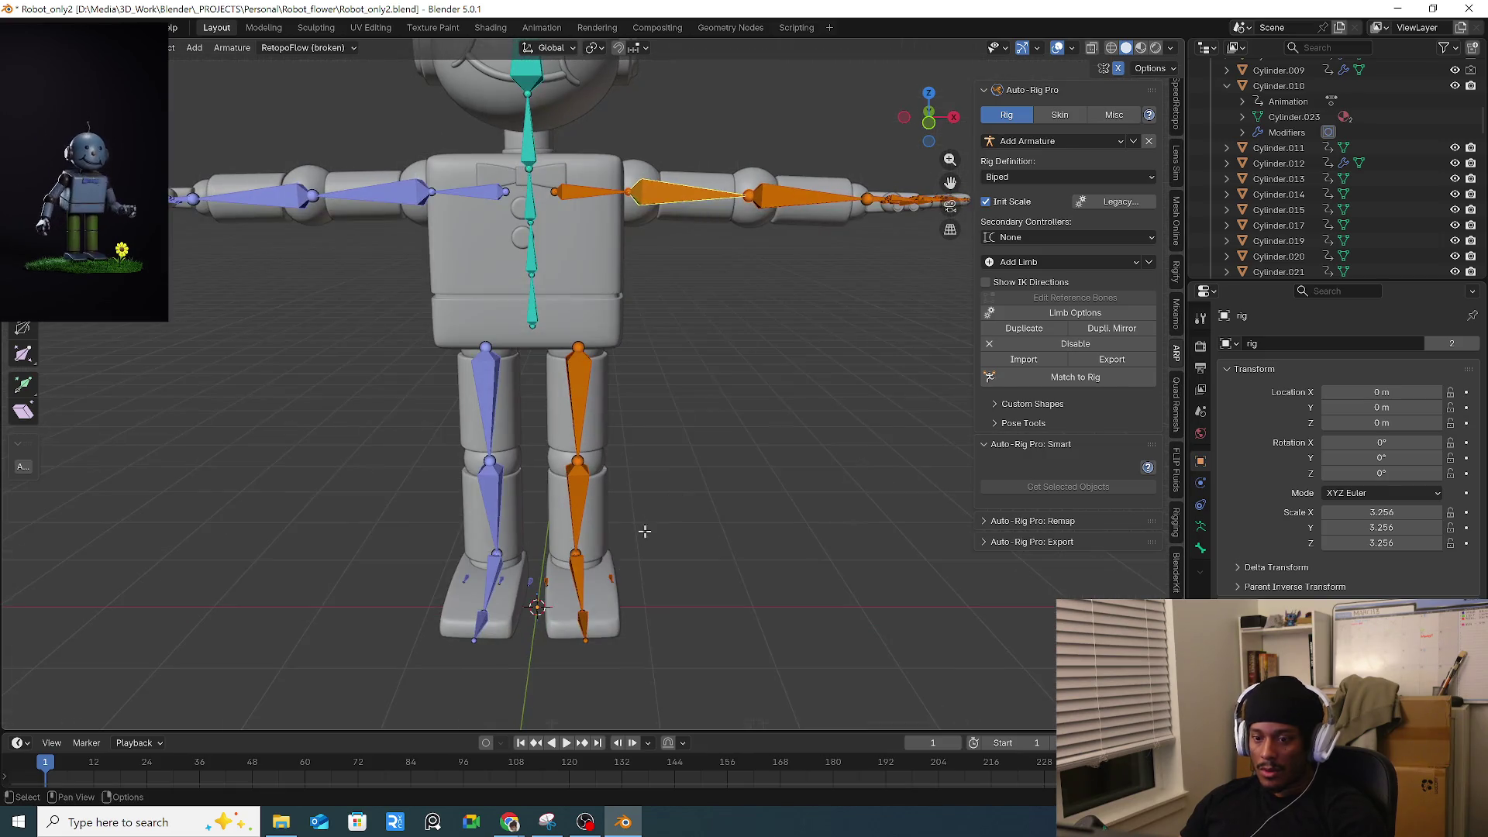
left_click(1004, 313)
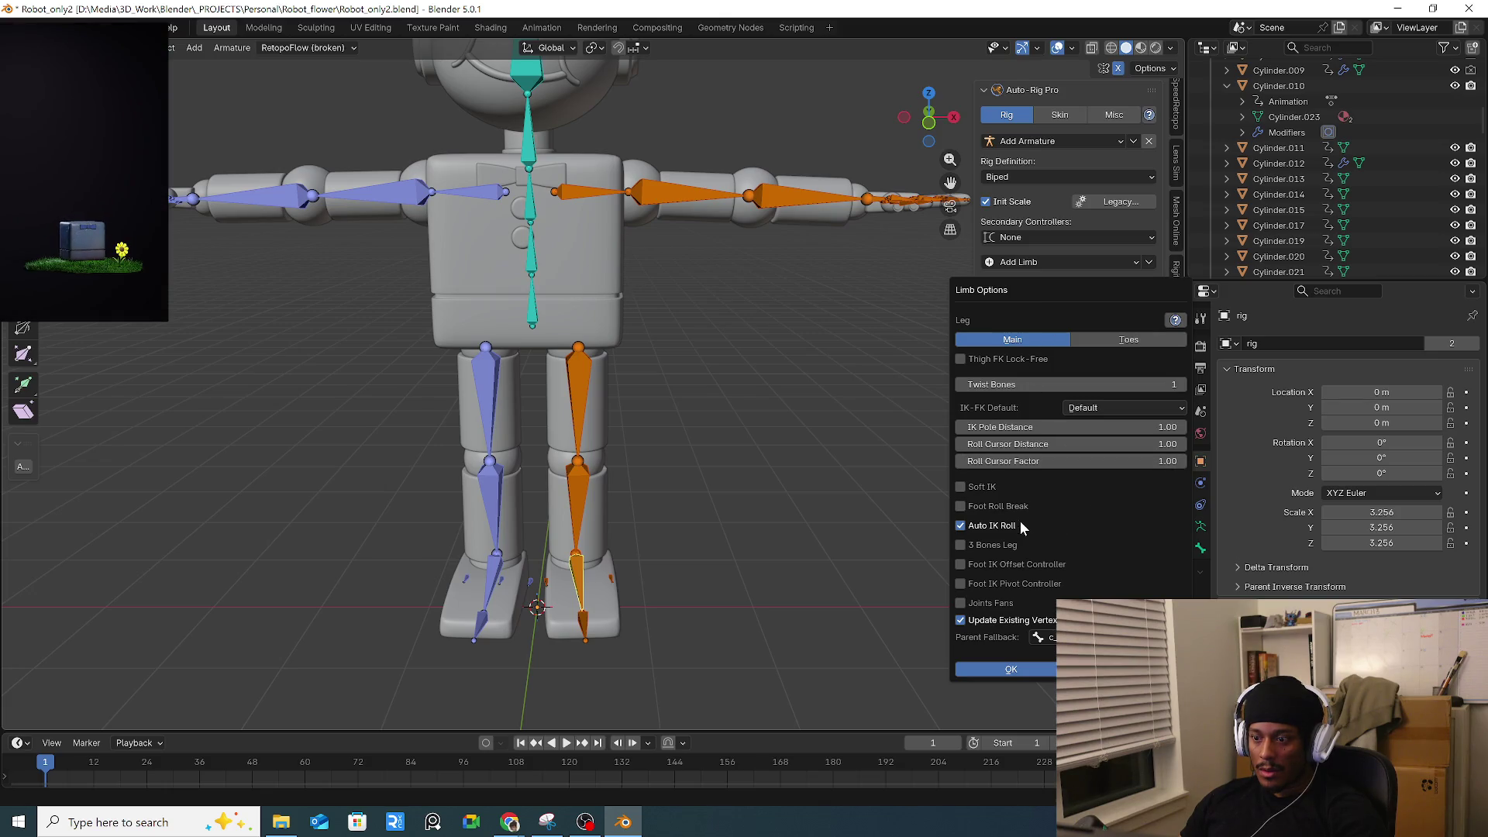
left_click(989, 508)
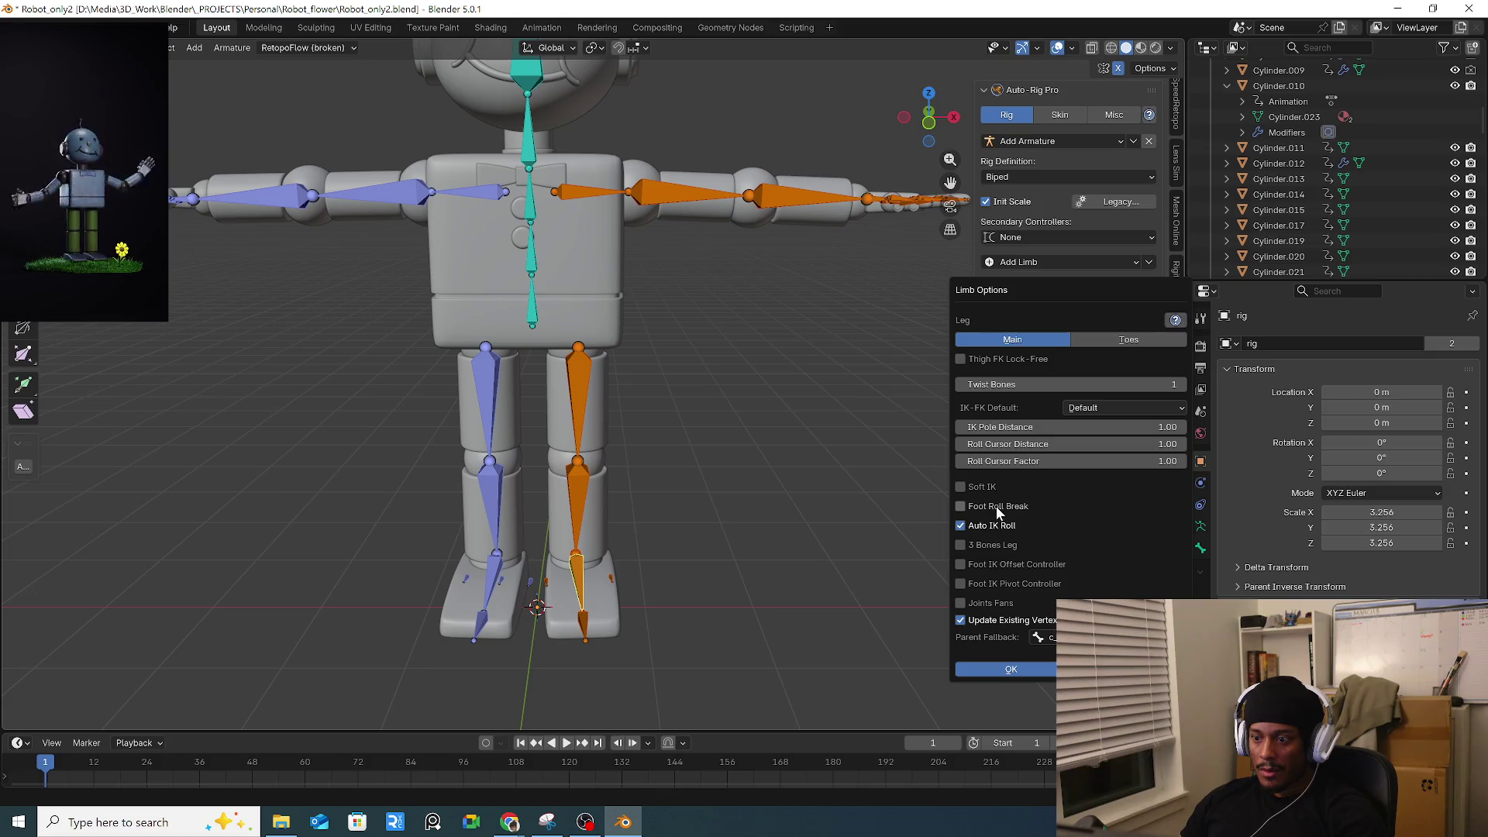
left_click(1015, 666)
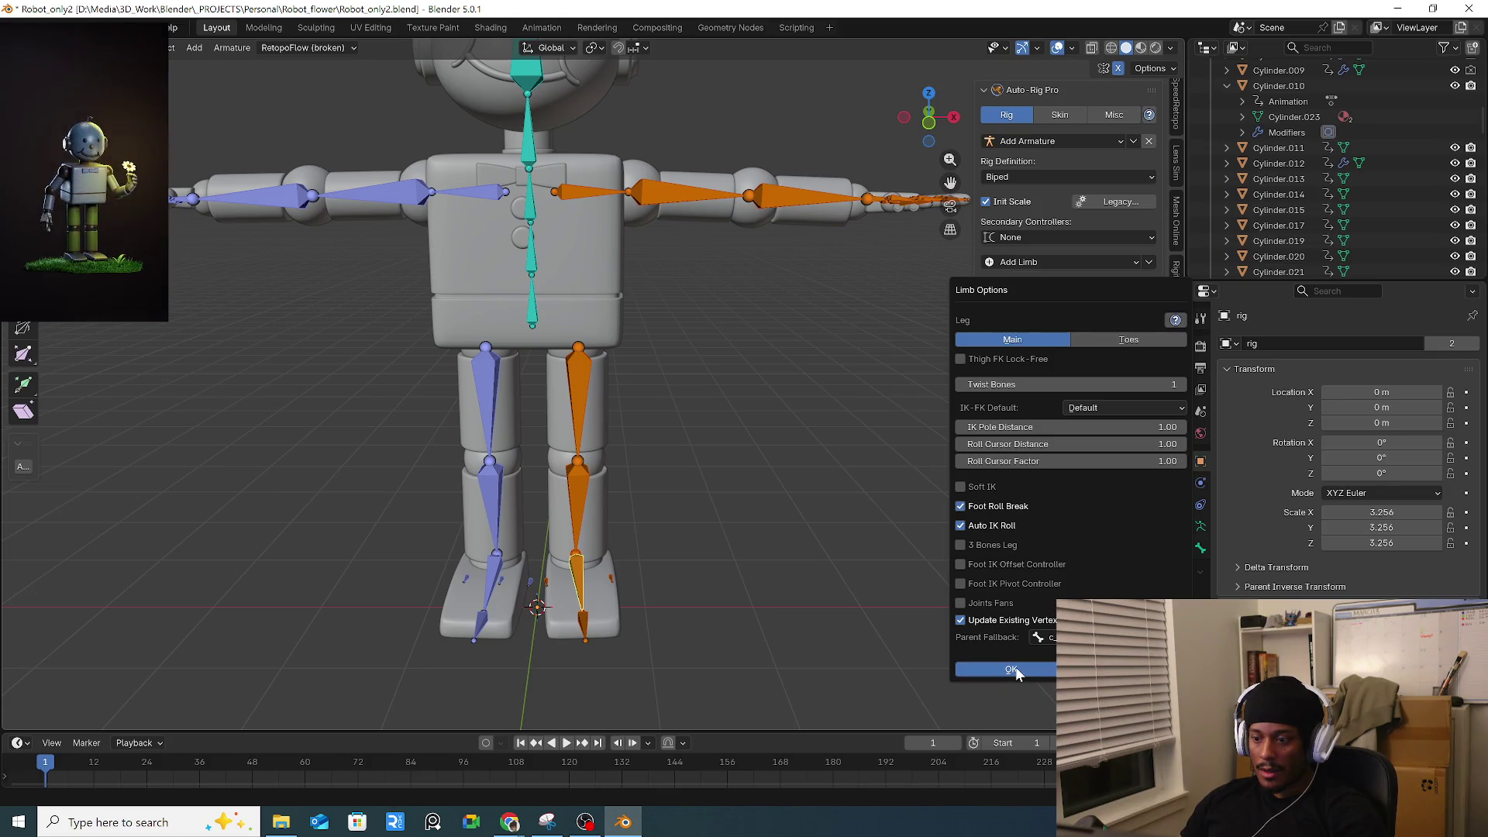
Check the left leg's limb options and apply the left arm's limb options.
left_click(486, 569)
left_click(1075, 312)
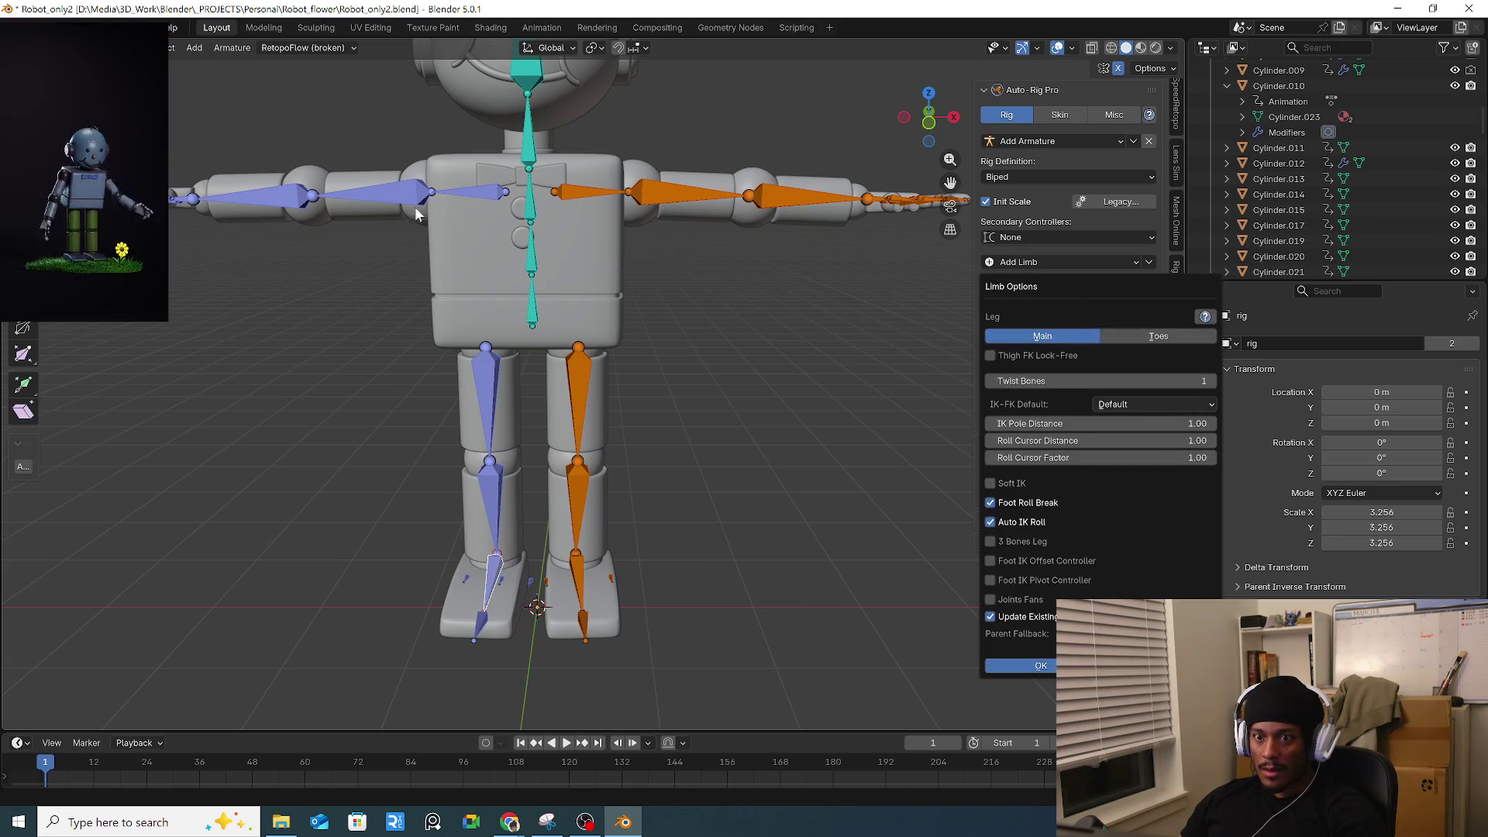
left_click(470, 195)
left_click(406, 199)
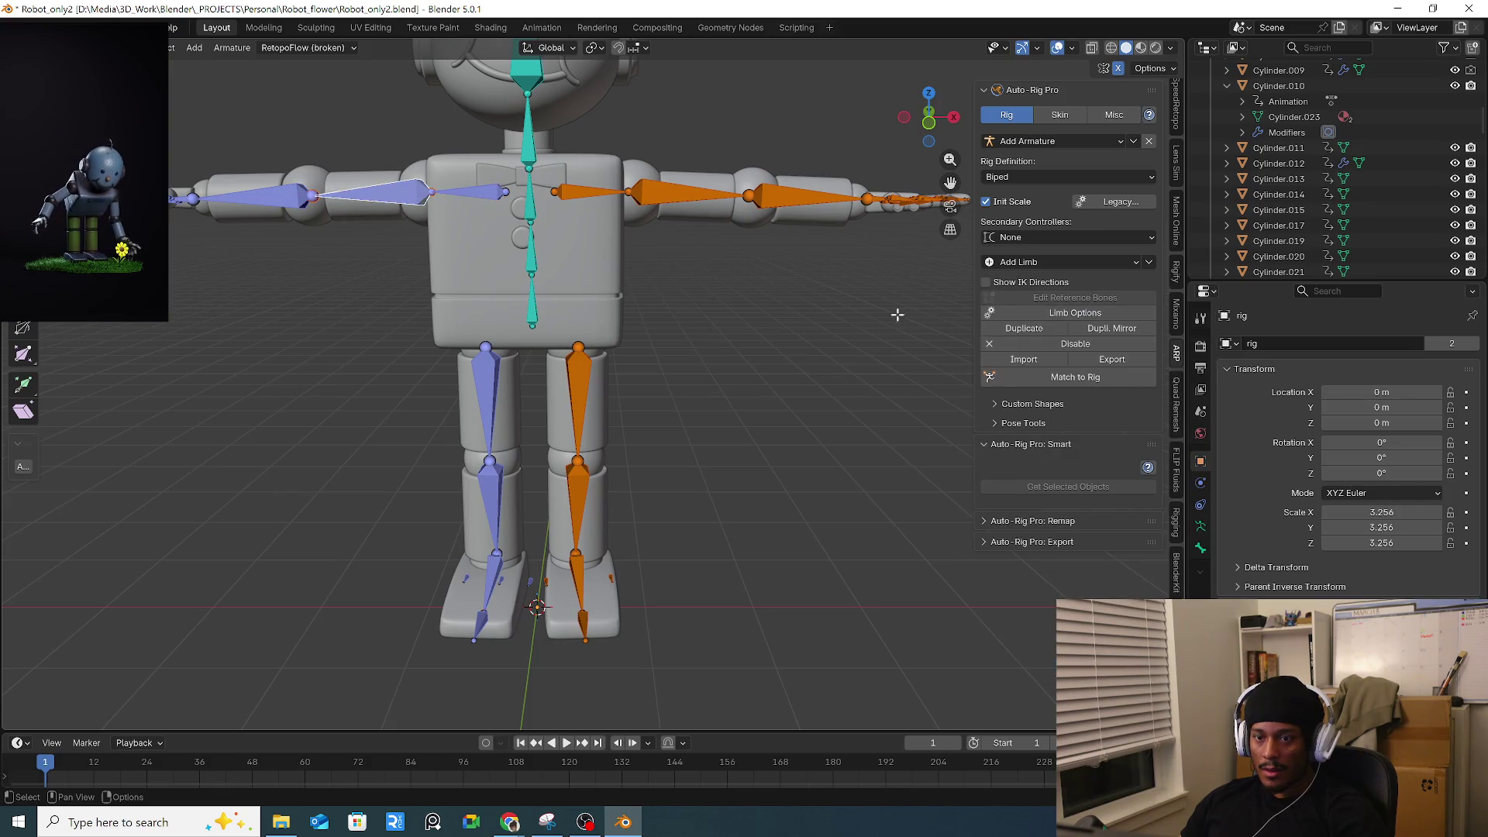
left_click(1063, 313)
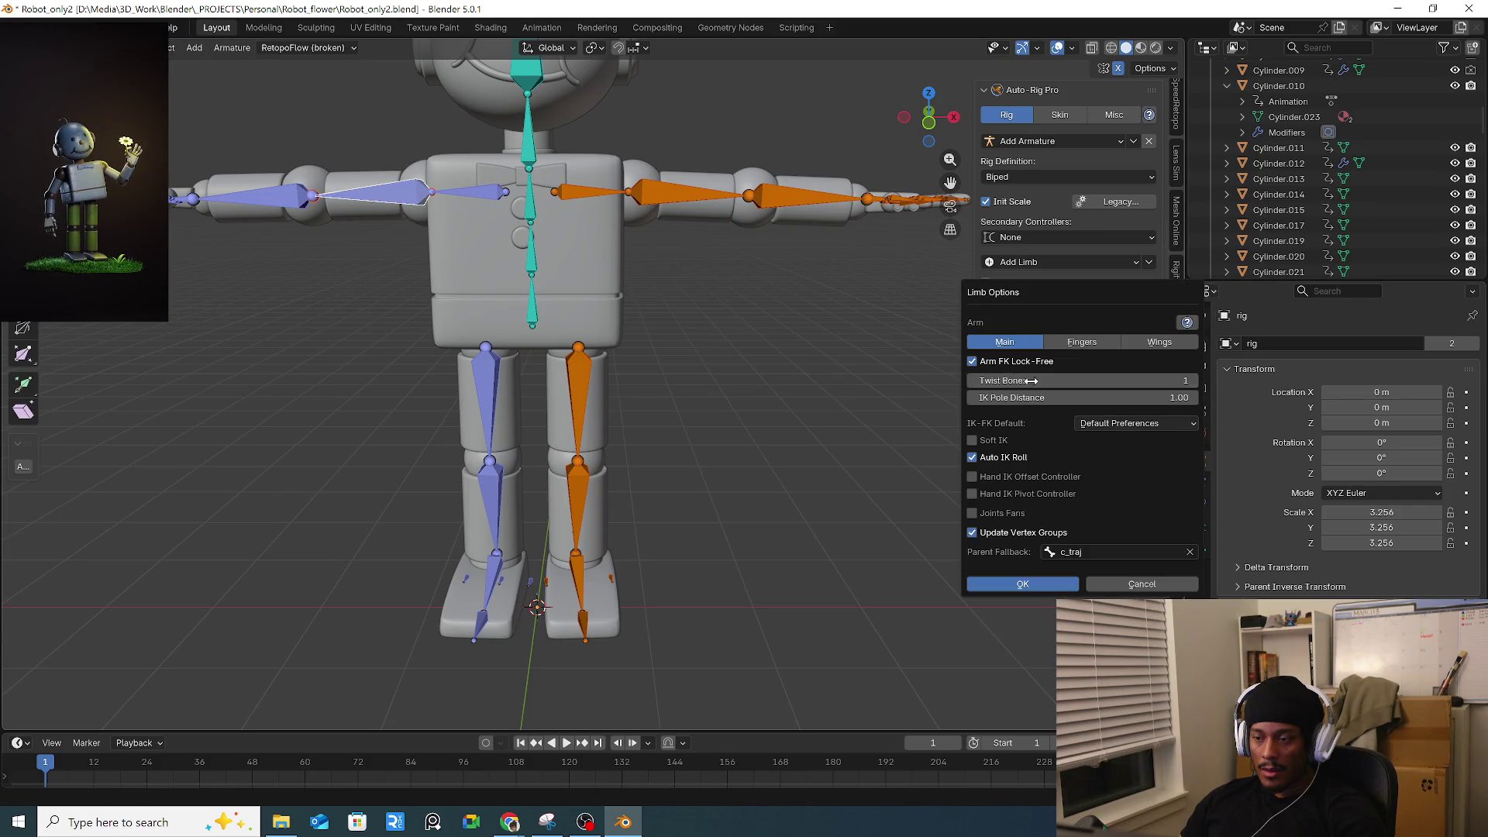
left_click(1038, 584)
In side view, move the neck bone joints to run through the robot's neck.
mouse_move(640, 170)
middle_mouse_down()
mouse_move(633, 242)
mouse_move(589, 238)
middle_mouse_up()
key("KP_3")
scroll(310, 288, "up", 3)
left_click(352, 314)
key("g")
left_click(371, 283)
middle_click_drag(371, 284, 413, 234, "shift")
key("g")
left_click(380, 256)
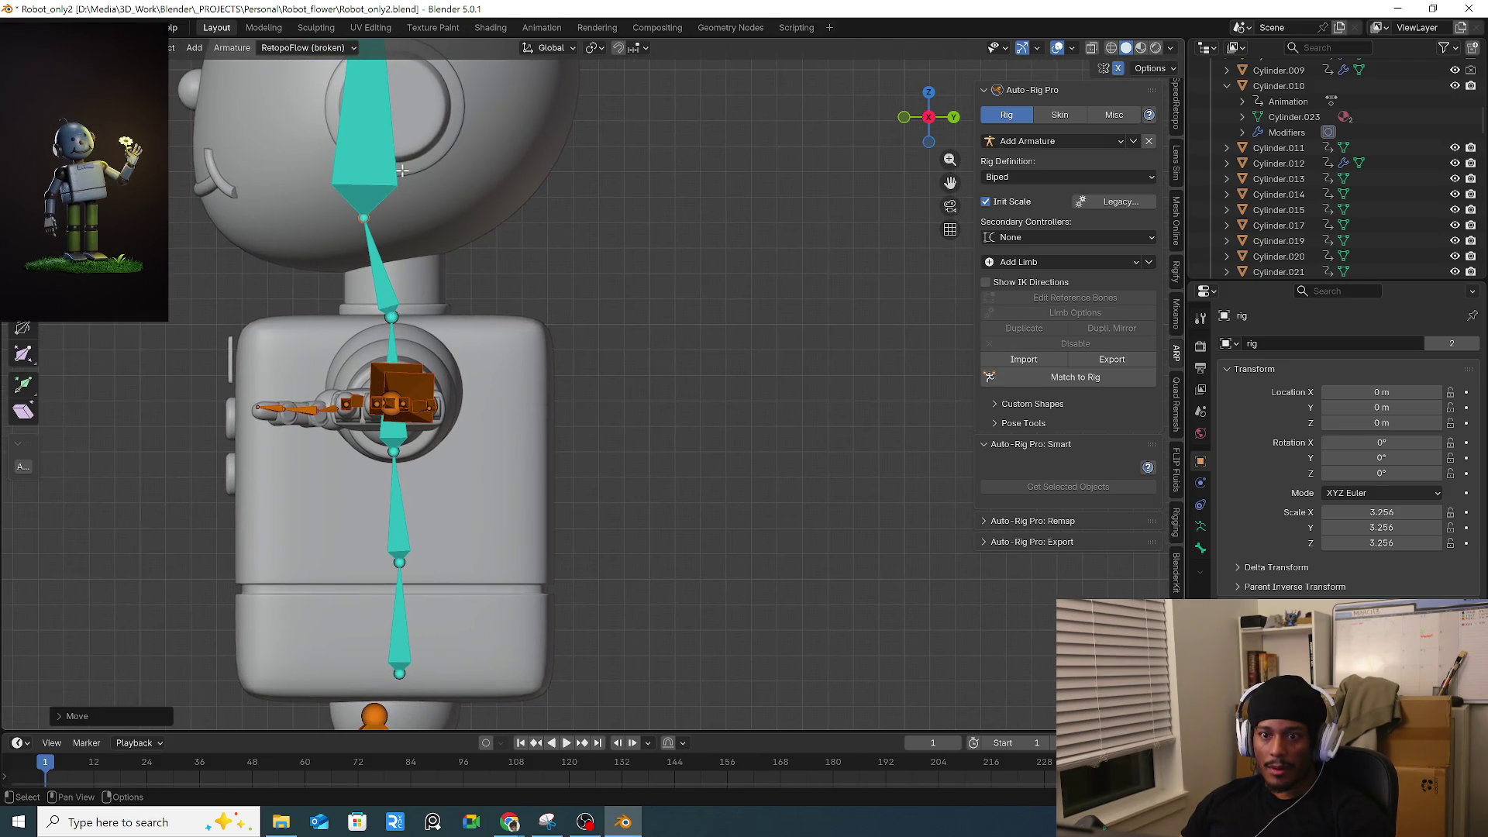
Confirm the head's limb options unchanged and frame the robot from the front.
left_click(1075, 314)
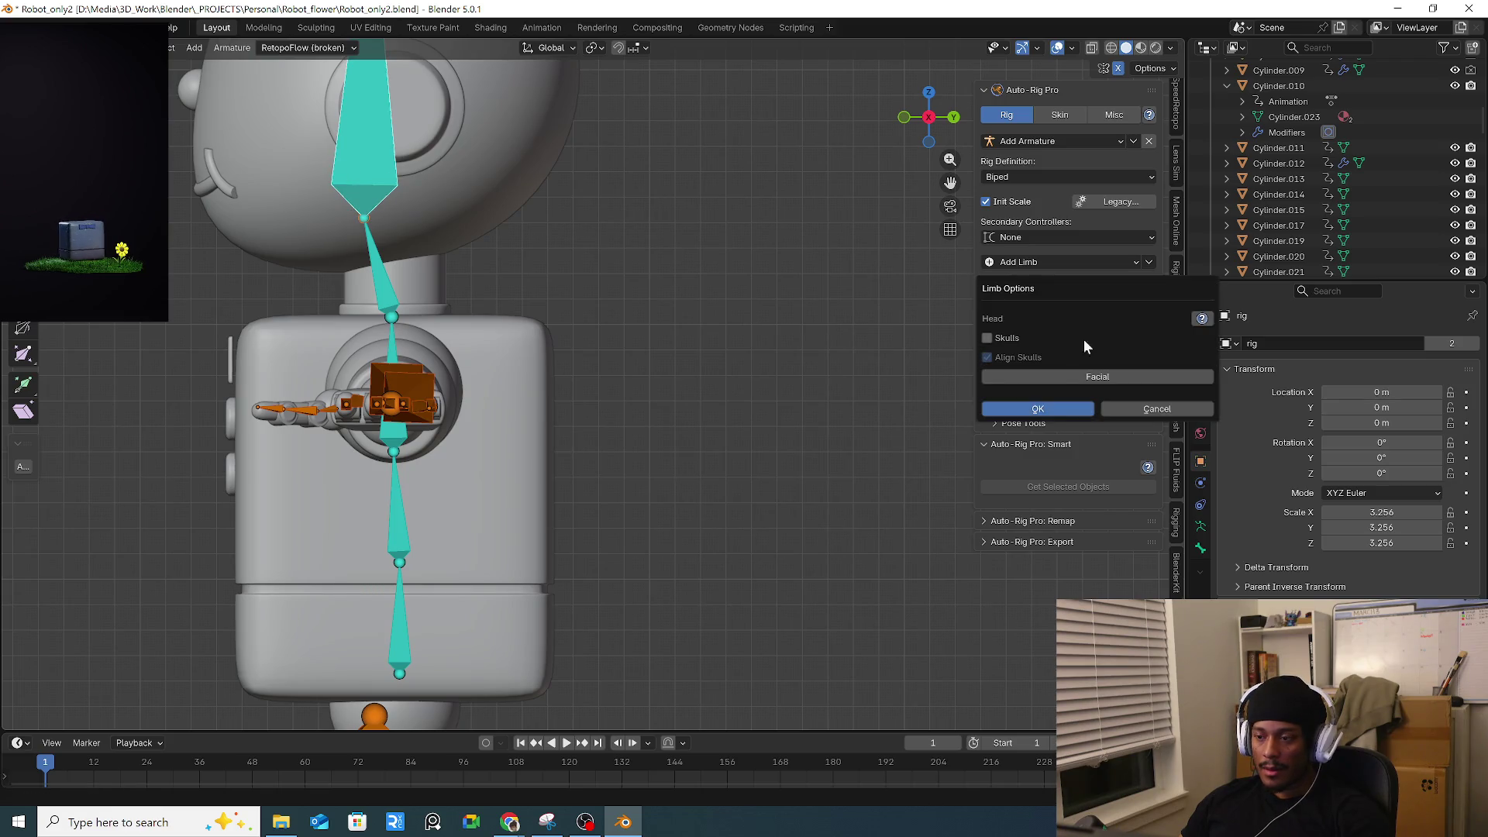
left_click(1037, 408)
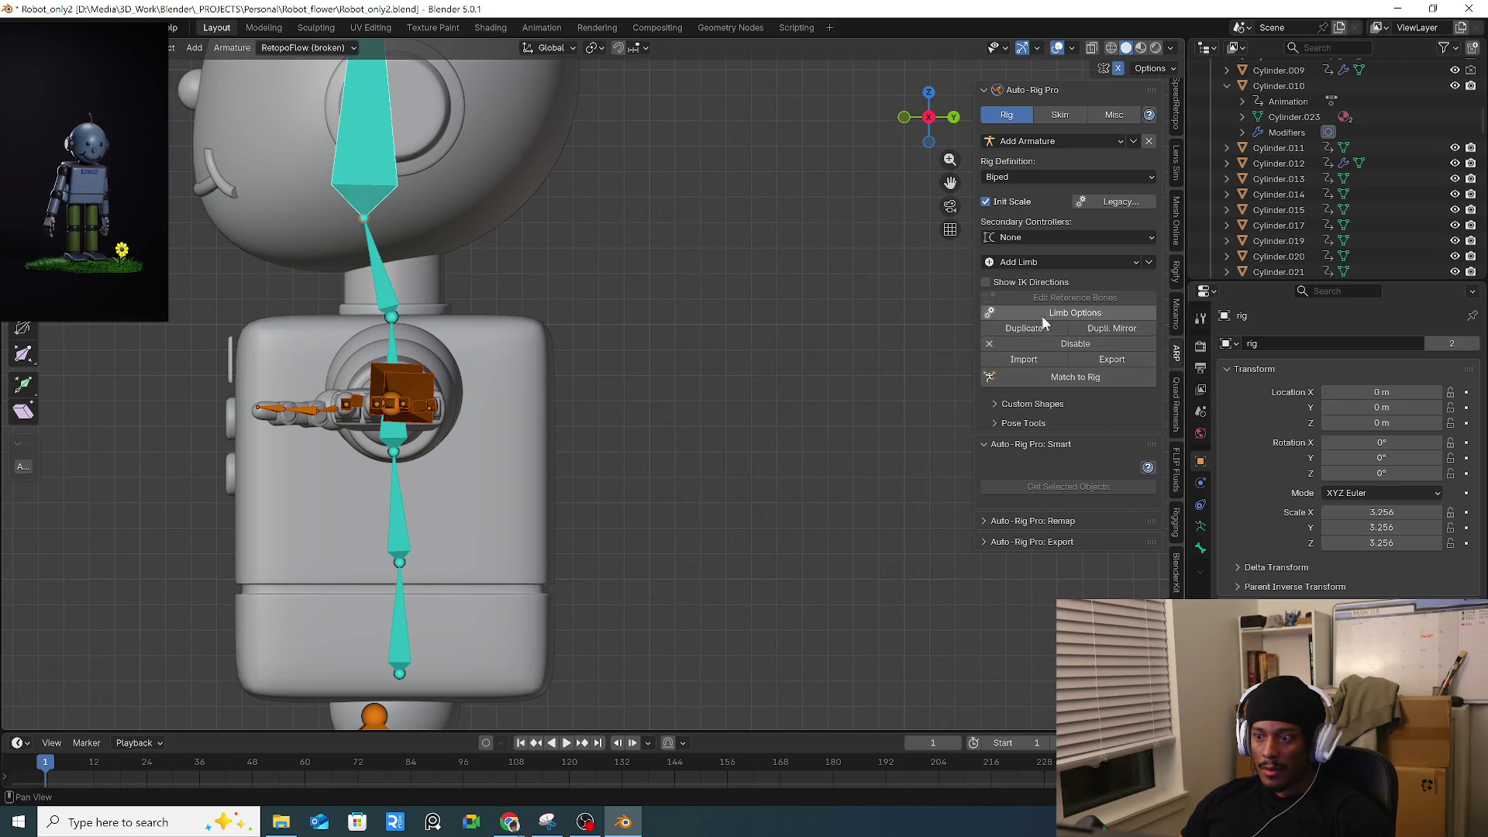
mouse_move(546, 313)
middle_mouse_down()
mouse_move(587, 404)
mouse_move(558, 399)
middle_mouse_up()
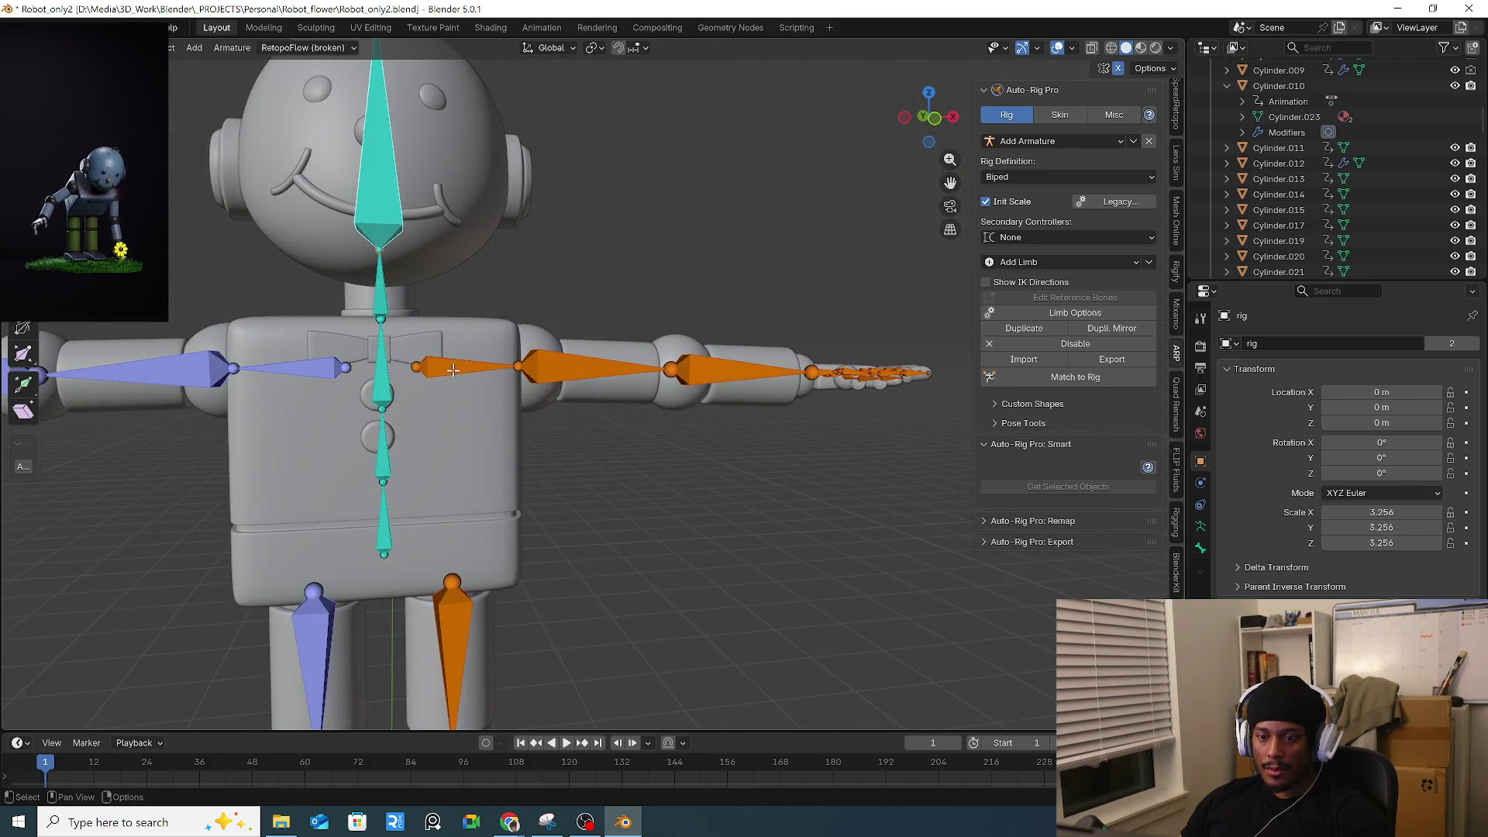
middle_click_drag(473, 379, 1044, 469, "shift")
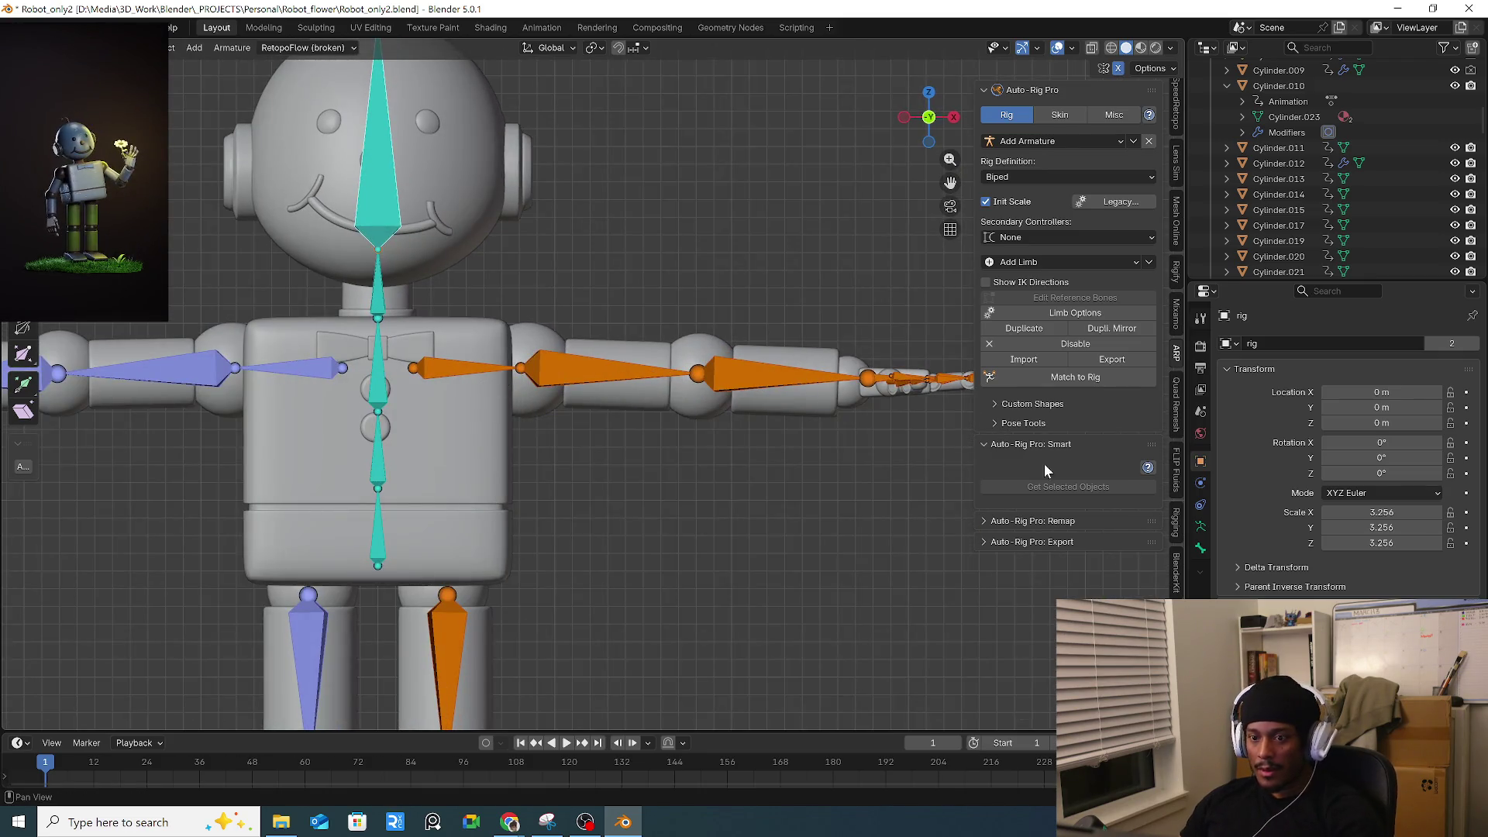
Run Match to Rig to build the control rig and frame the whole robot.
left_click(1102, 377)
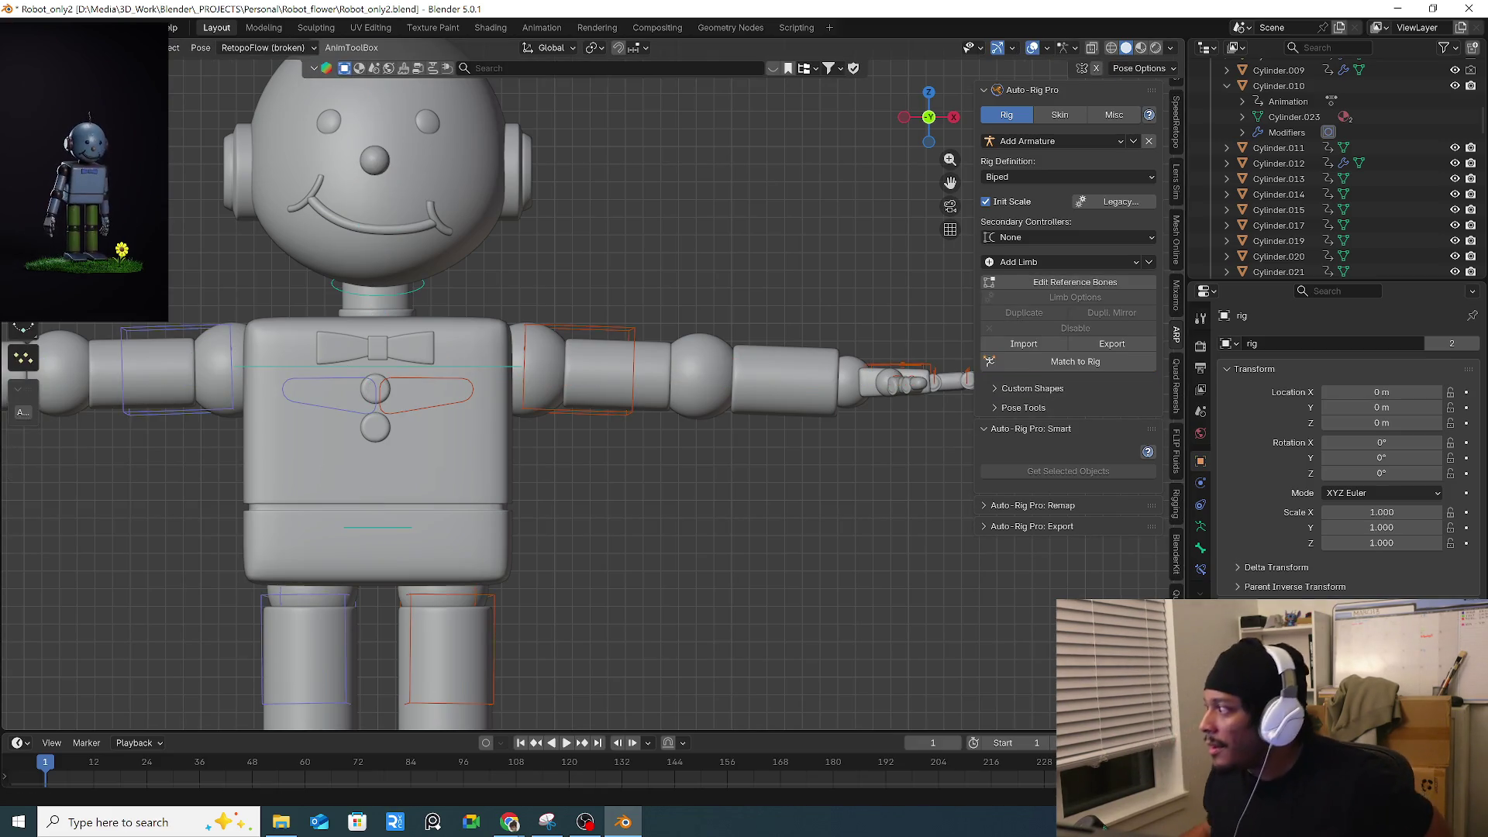
key("Home")
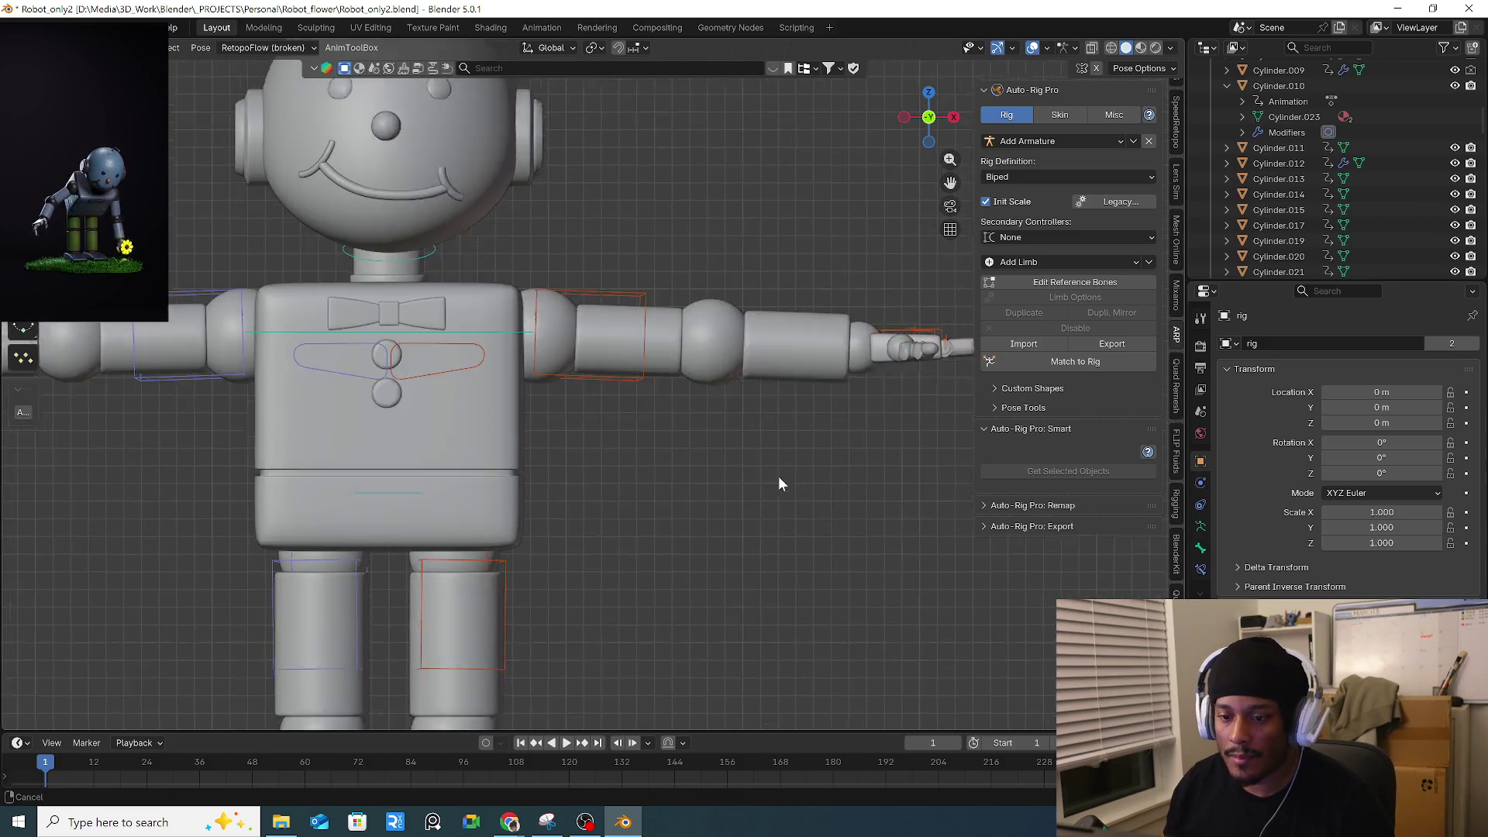
middle_click_drag(742, 481, 705, 457, "shift")
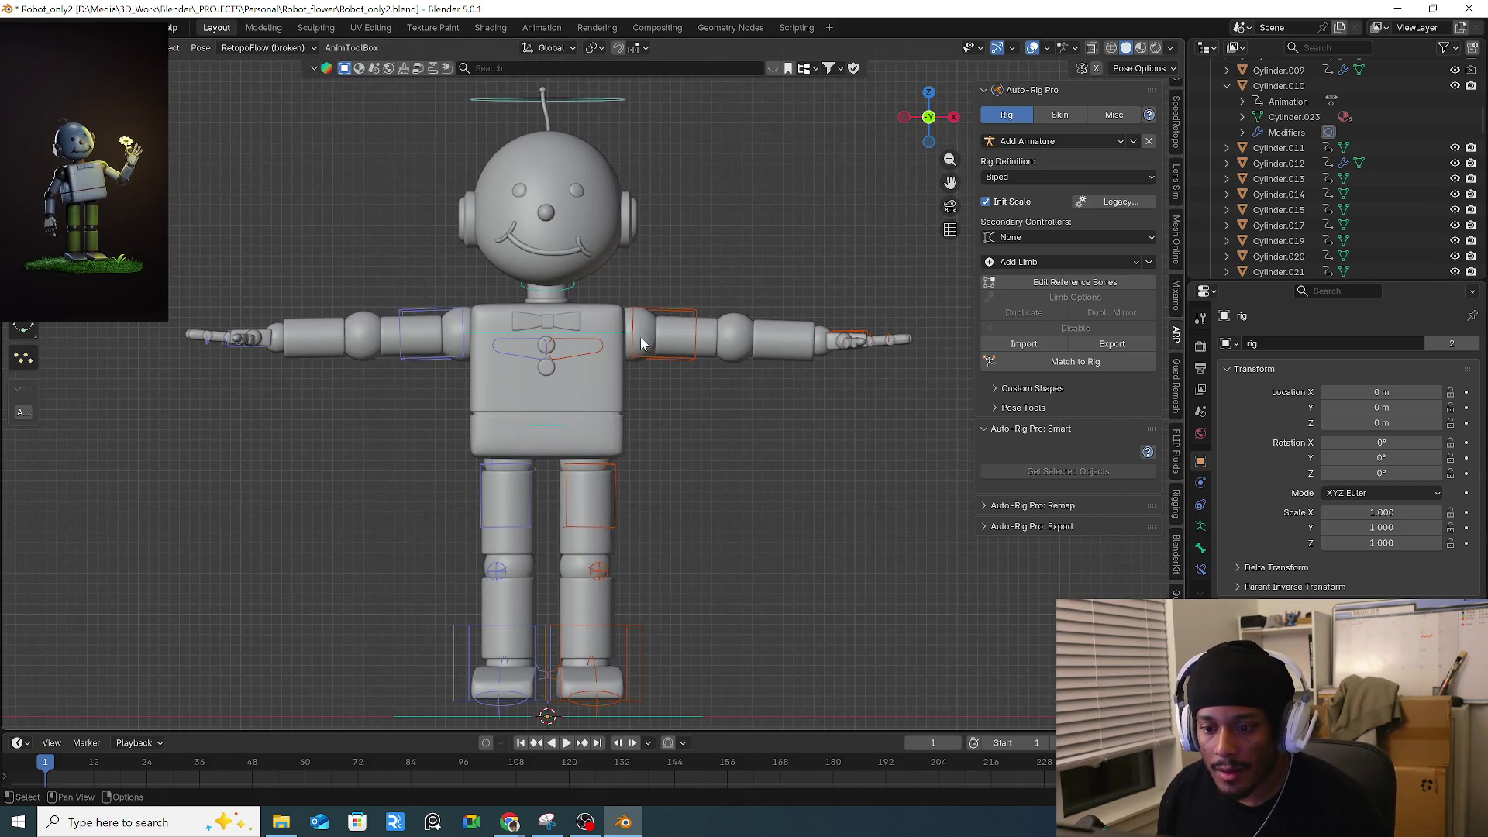
mouse_move(588, 303)
middle_mouse_down()
mouse_move(644, 344)
mouse_move(579, 345)
mouse_move(581, 369)
middle_mouse_up()
scroll(1203, 248, "down", 10)
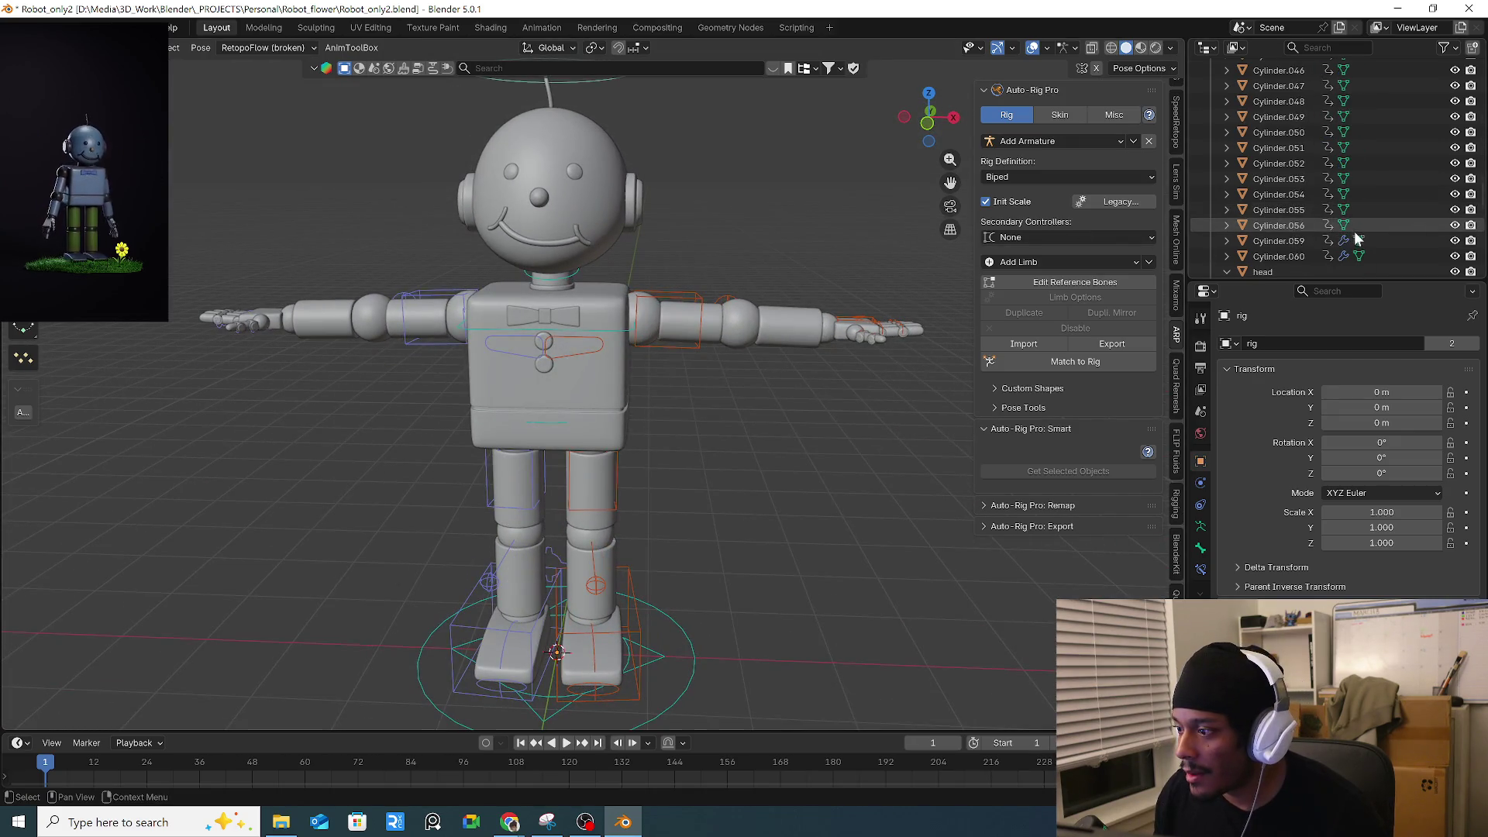
Select the right upper arm controller, switch to Pose Mode, then back to Object Mode.
left_click(674, 322)
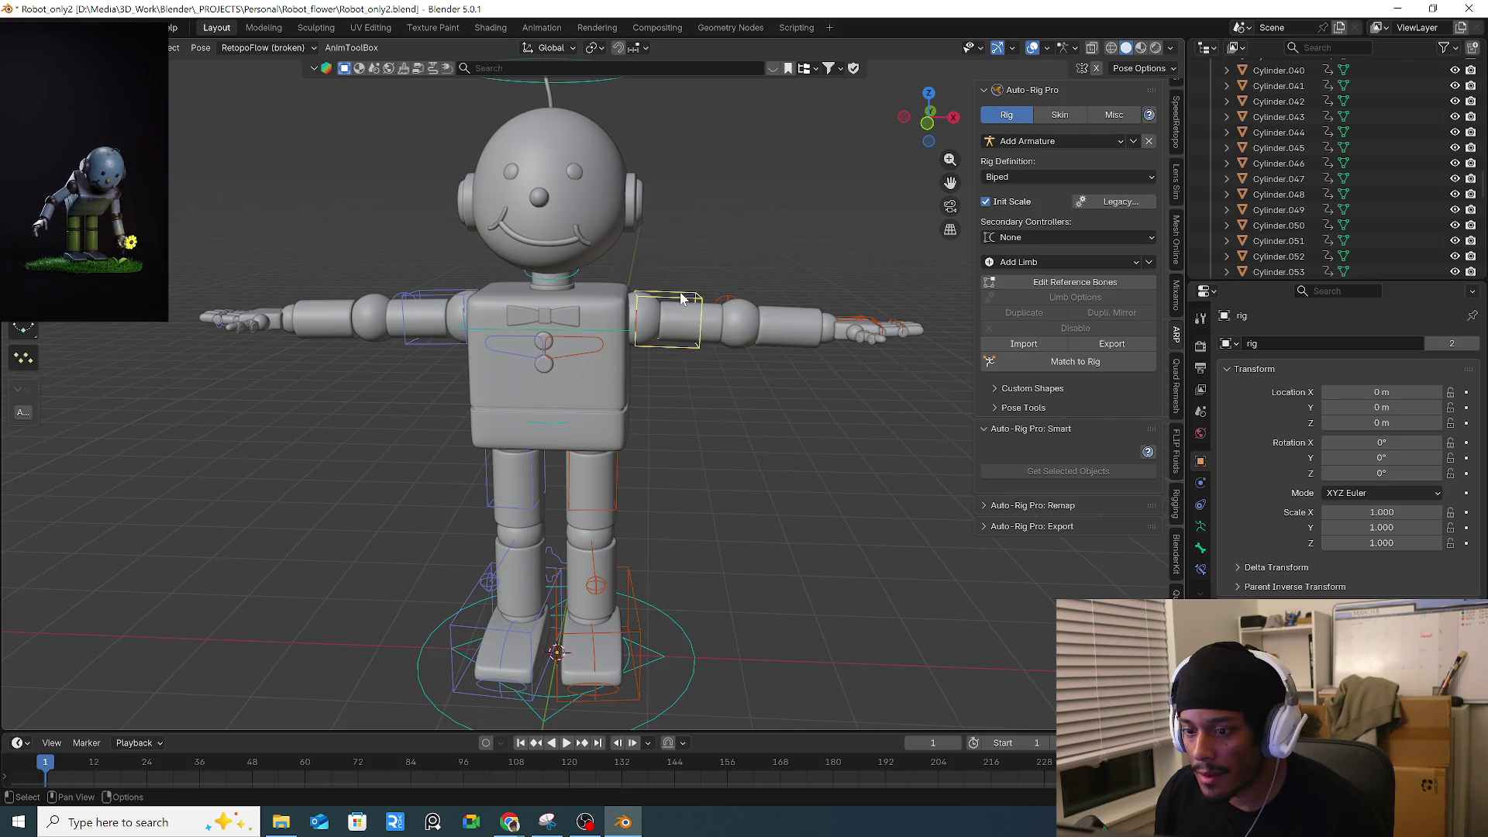
key("ctrl+Tab")
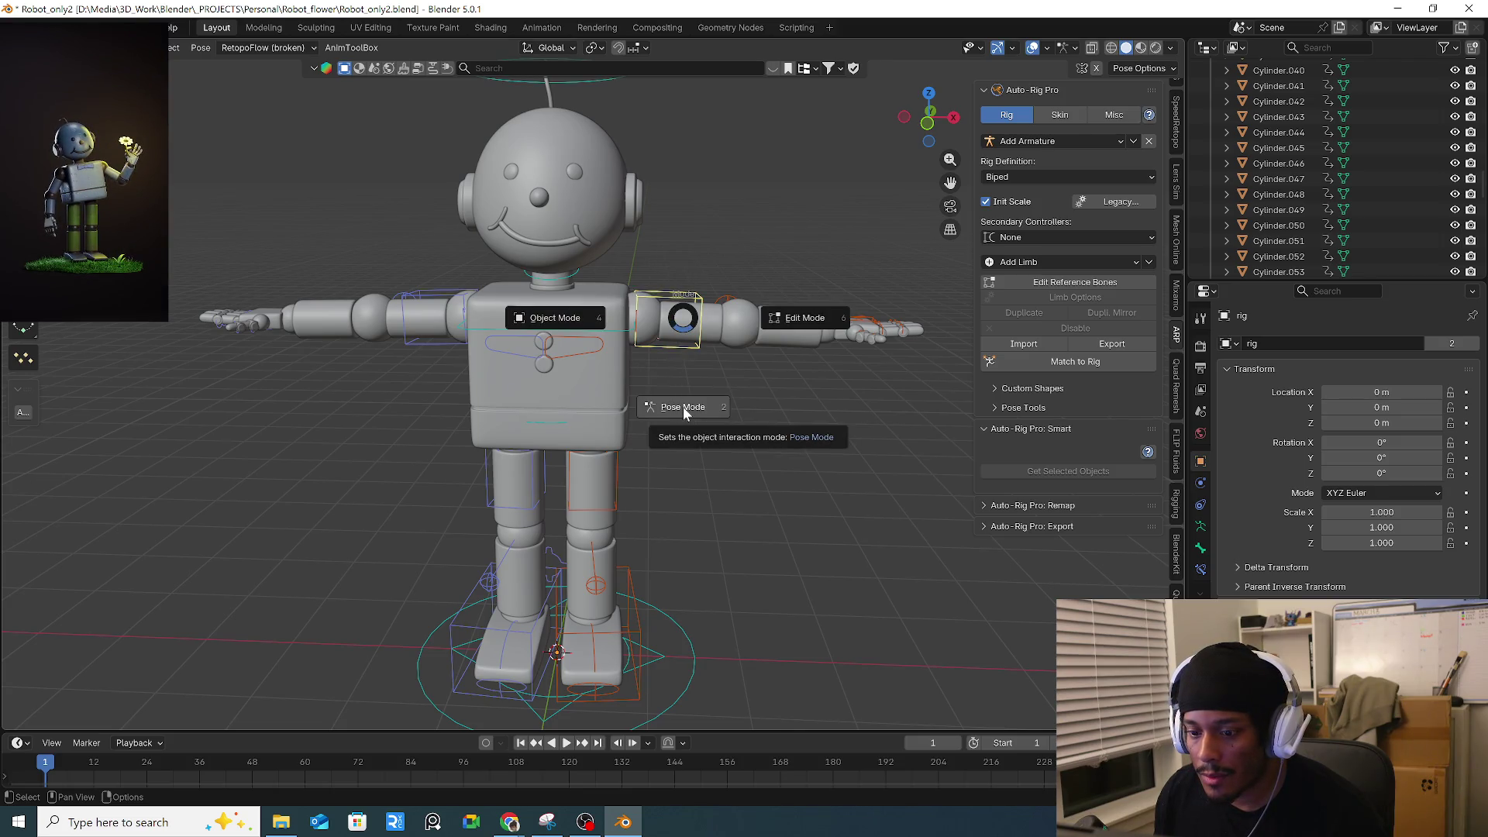
left_click(682, 407)
key("ctrl+Tab")
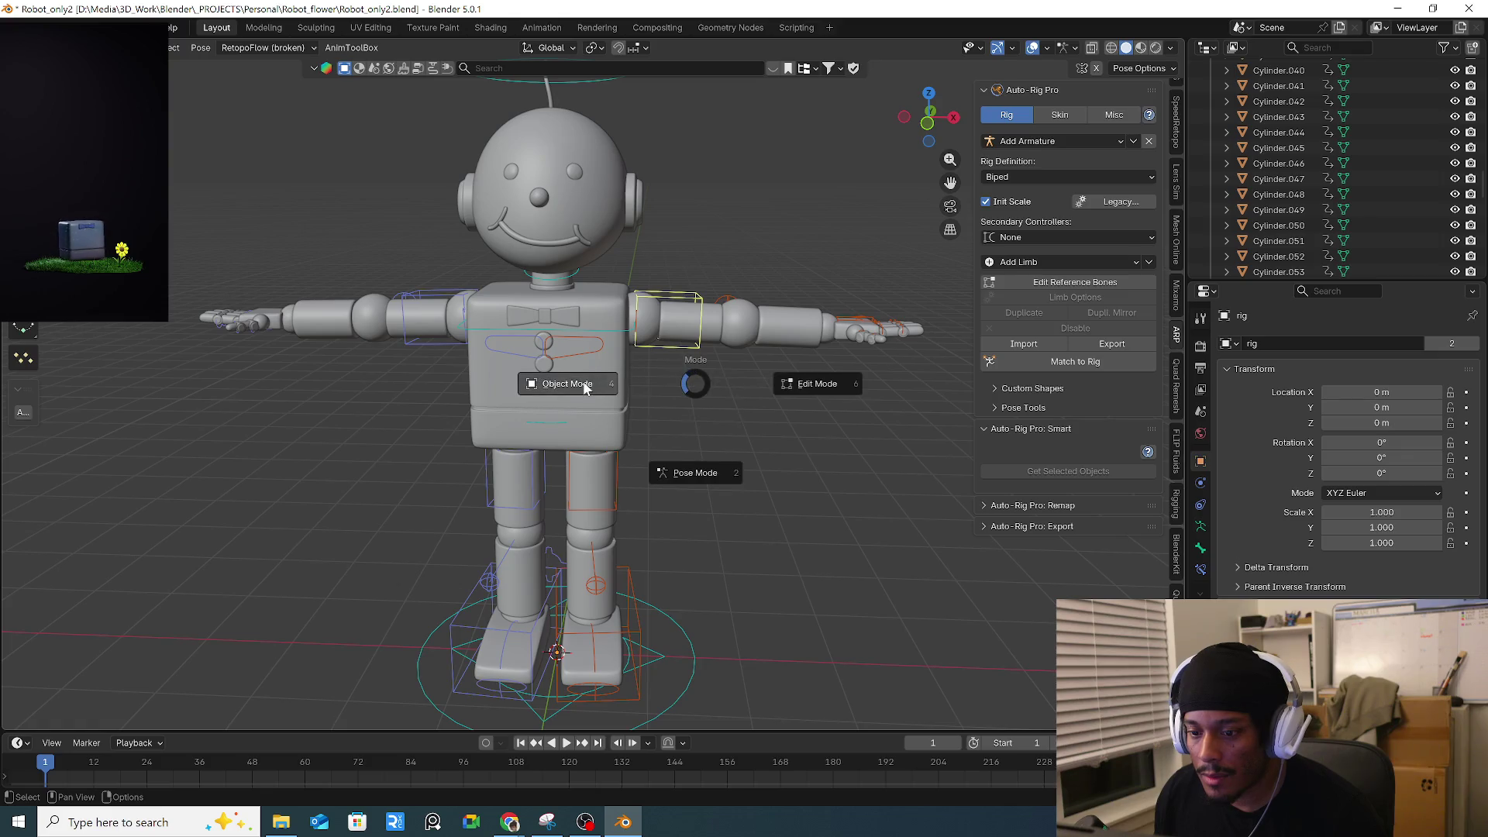
left_click(583, 385)
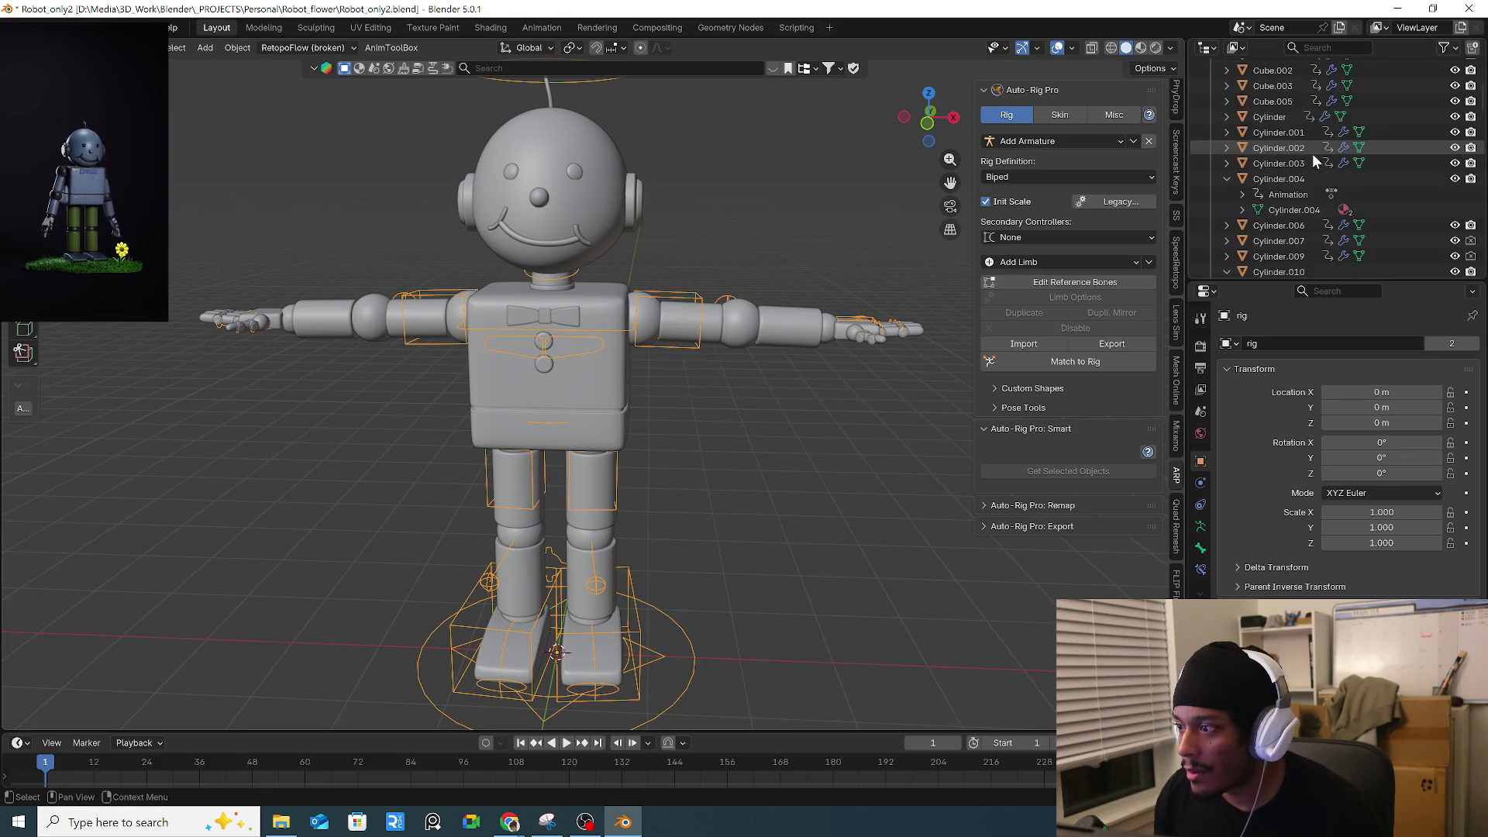
Select all Robot collection objects plus the rig and press Bind in the Skin tab.
scroll(1309, 150, "up", 8)
left_click(1227, 98)
right_click(1242, 97)
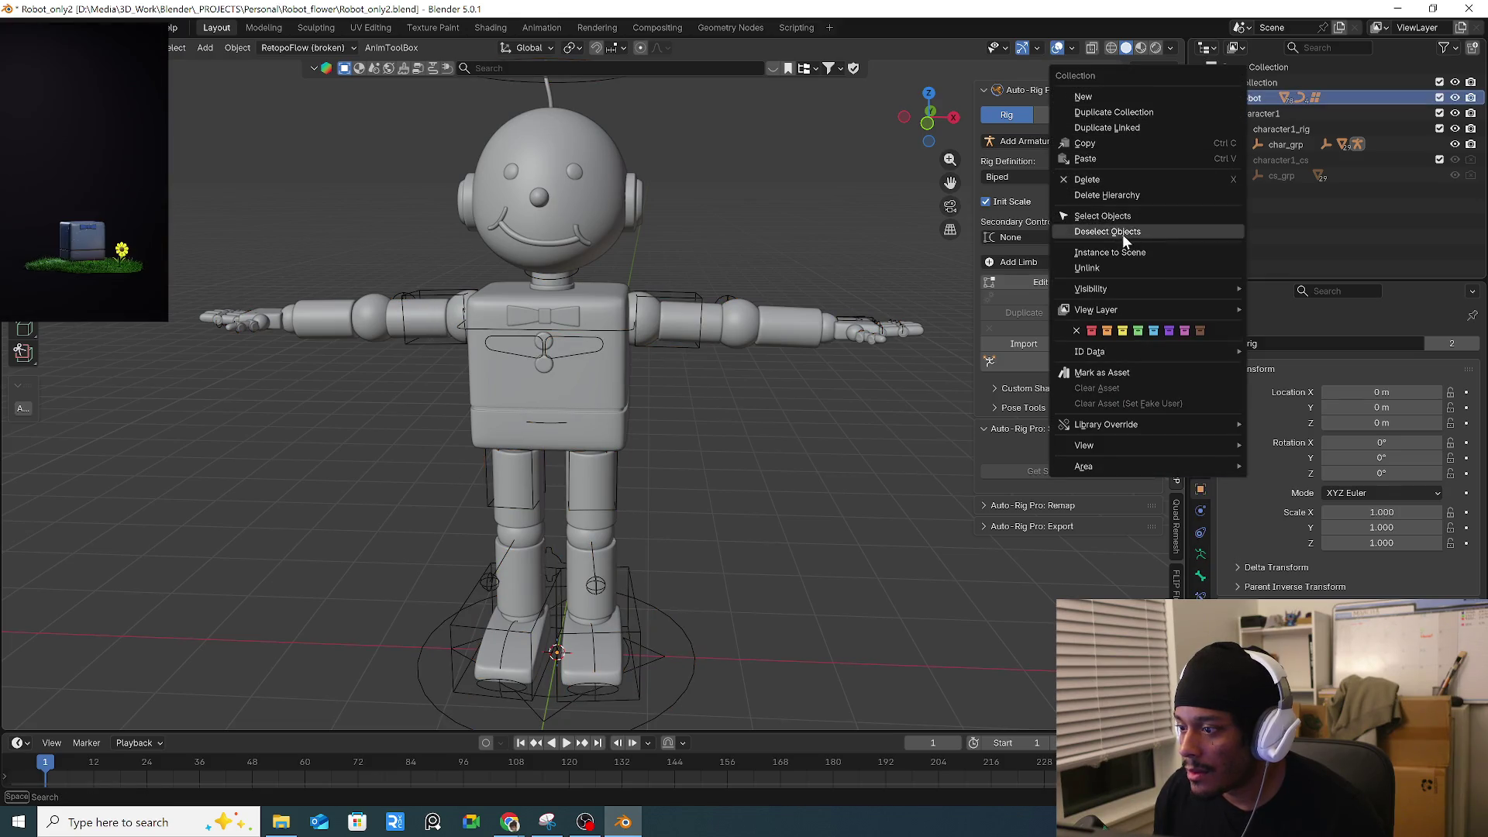
left_click(1160, 216)
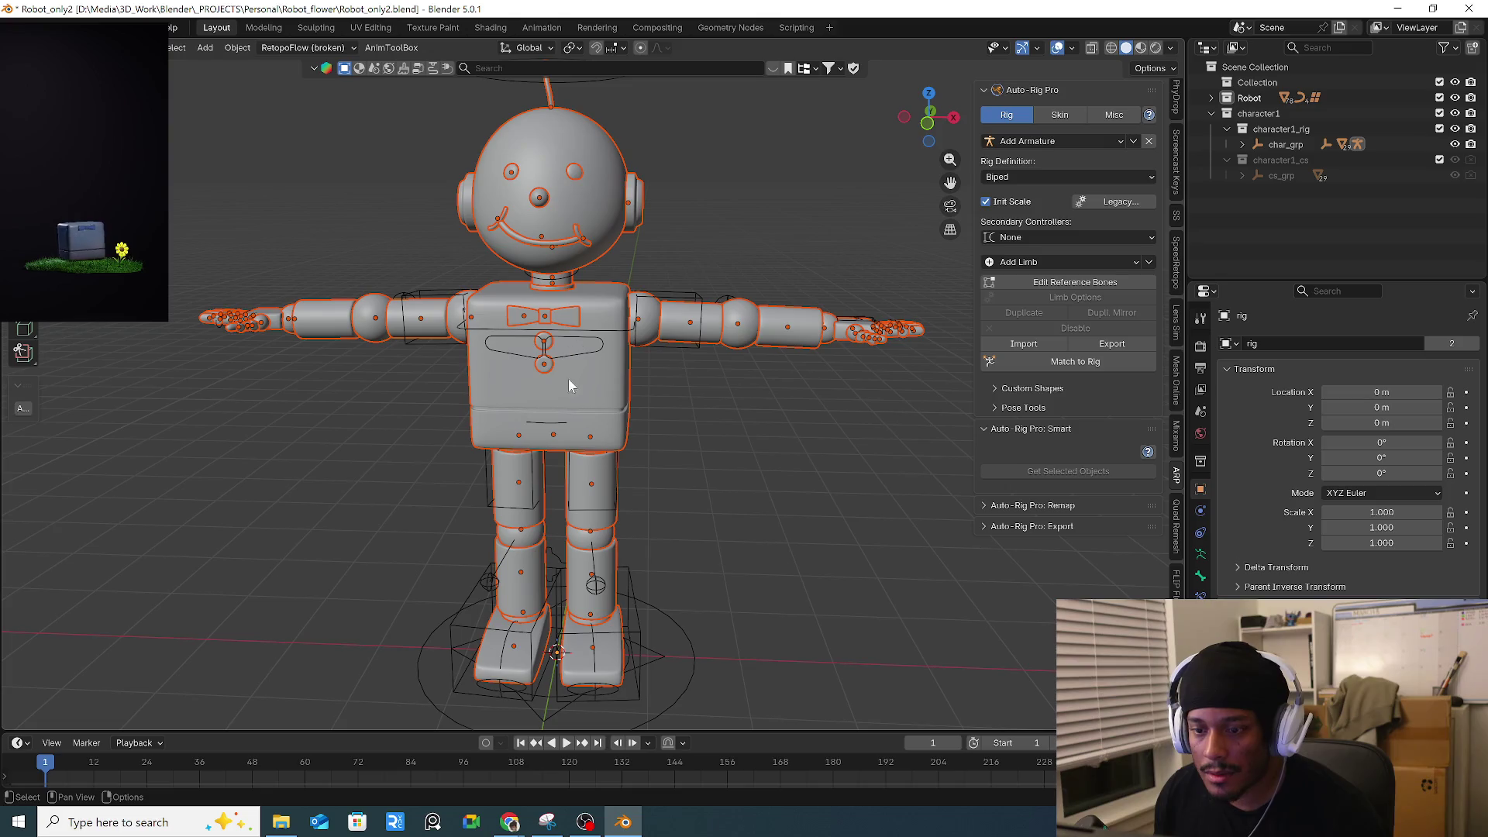
left_click(677, 623, "shift")
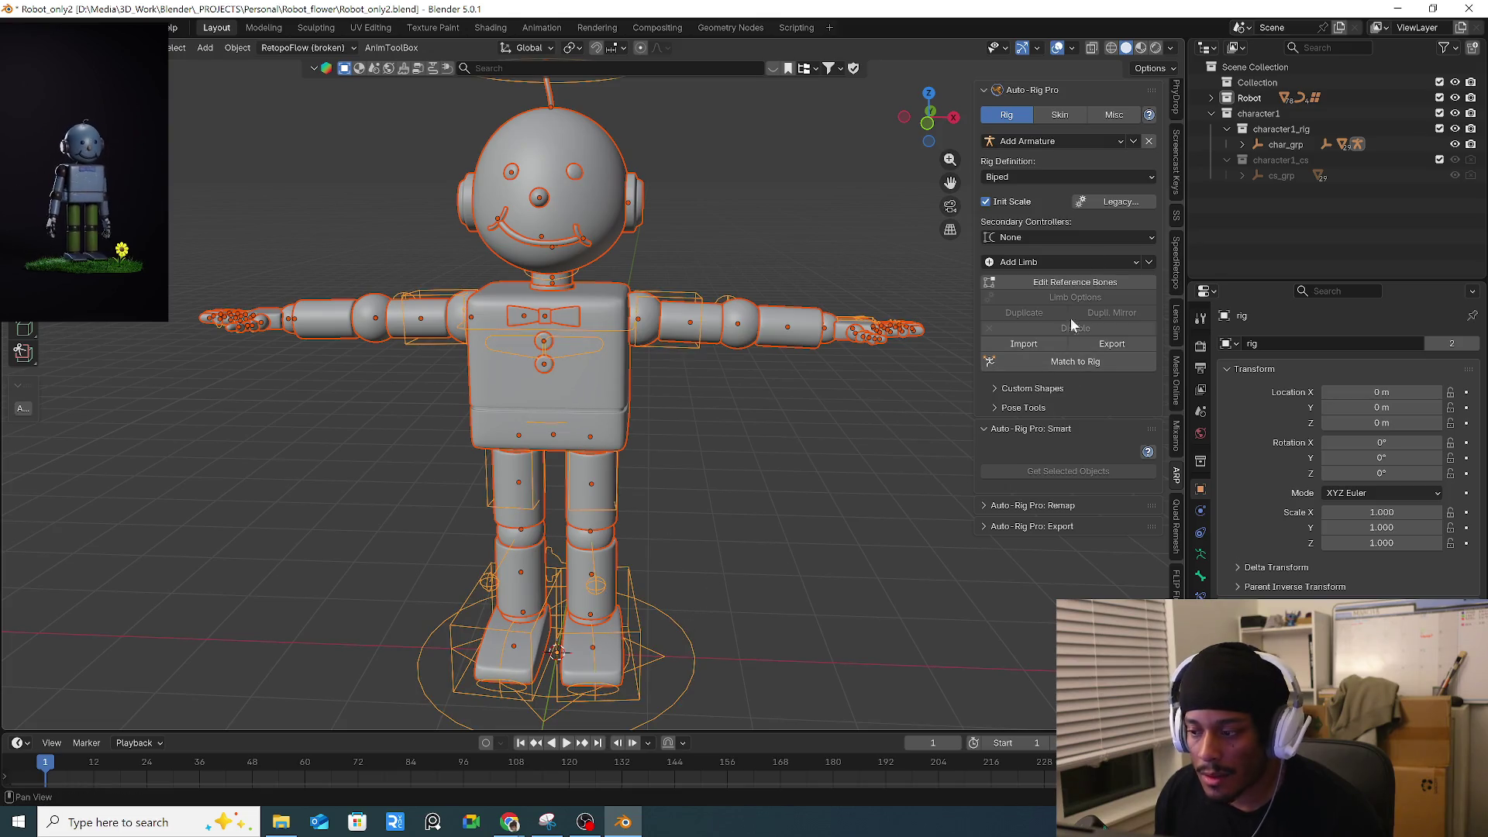
left_click(1077, 116)
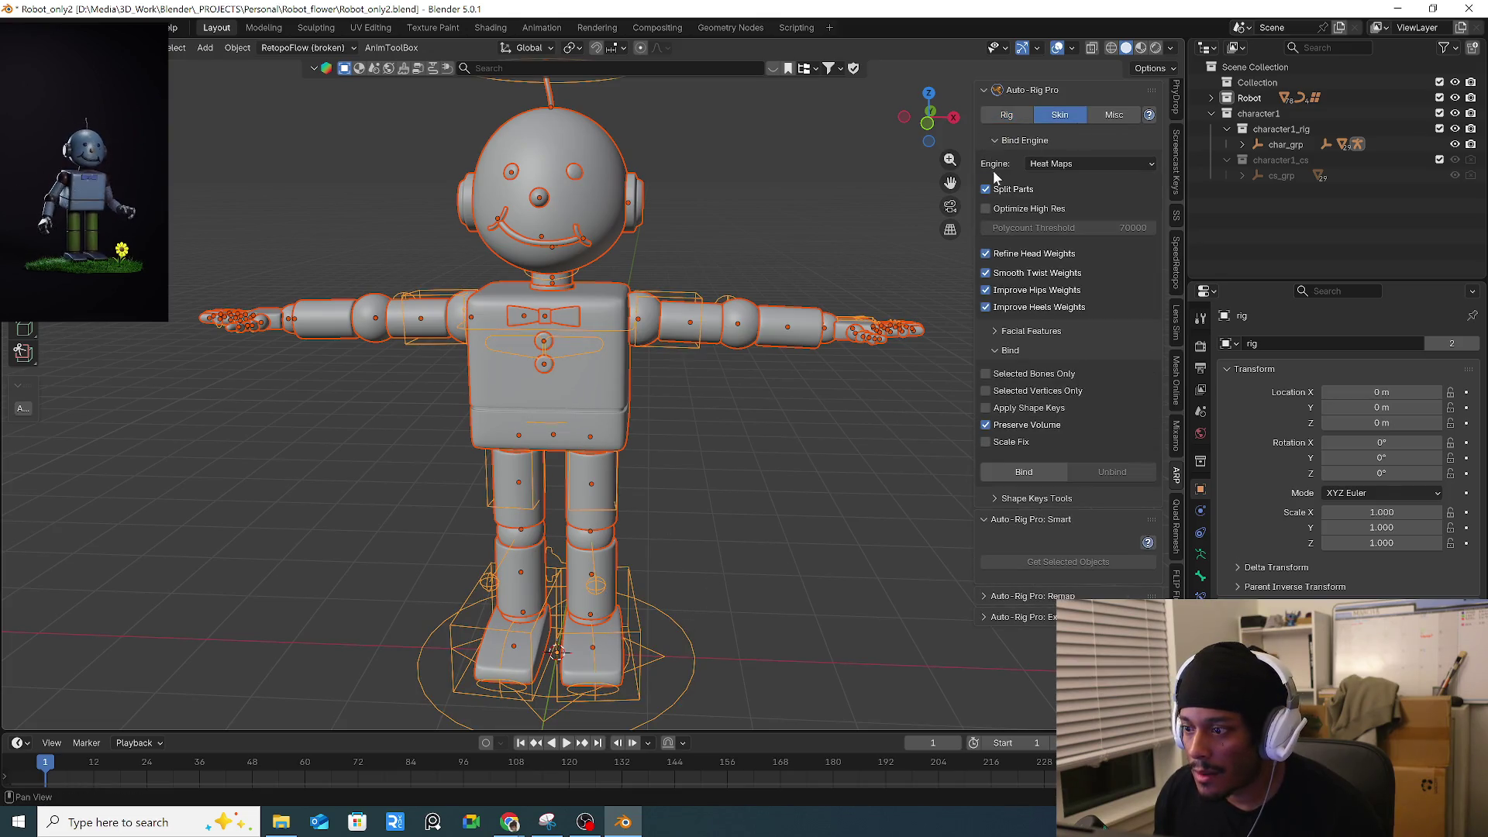
left_click(1030, 475)
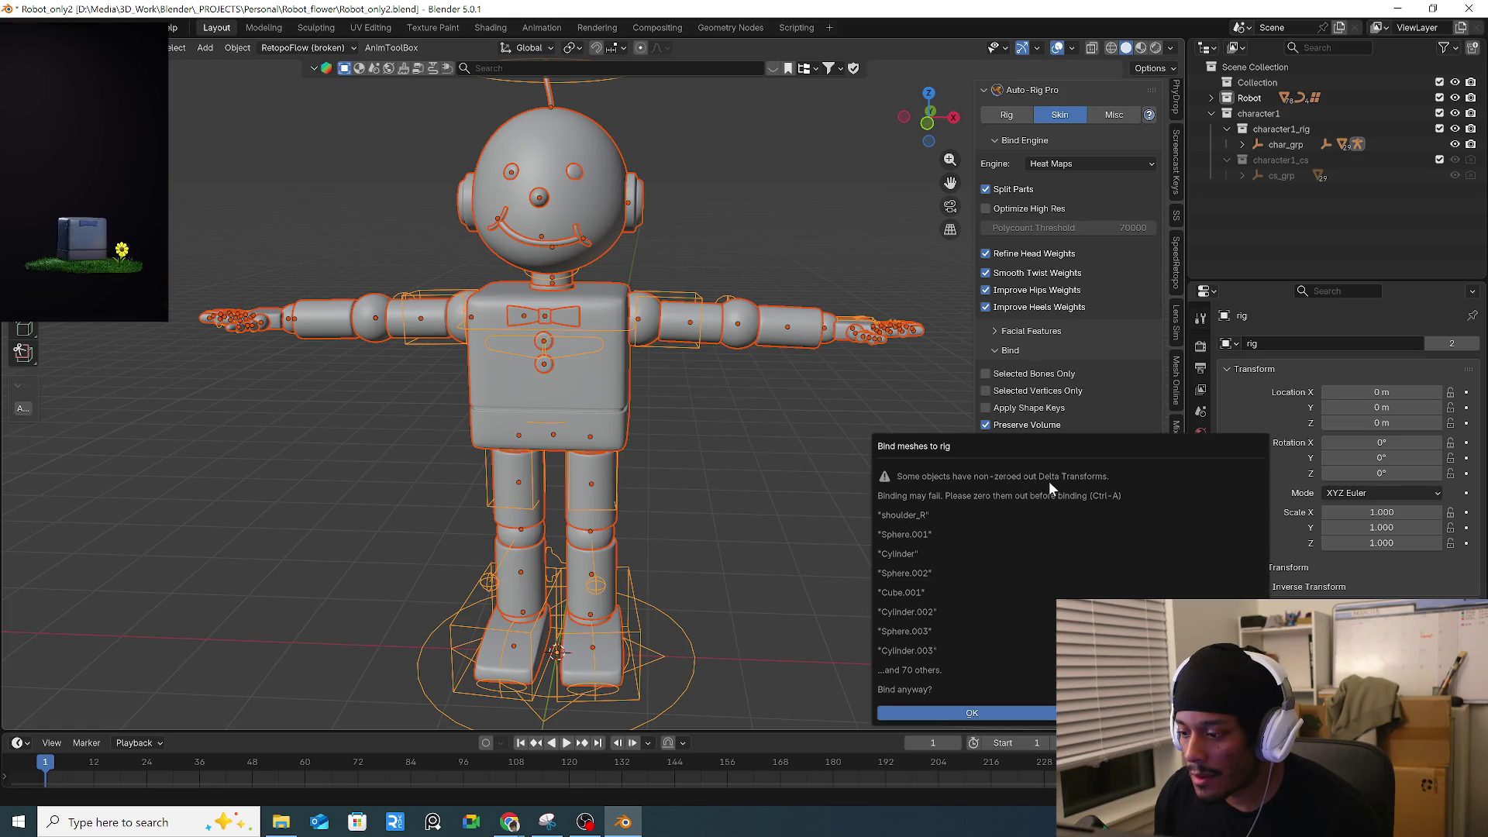
Accept the delta-transform warning so the meshes bind to the rig anyway.
left_click(973, 712)
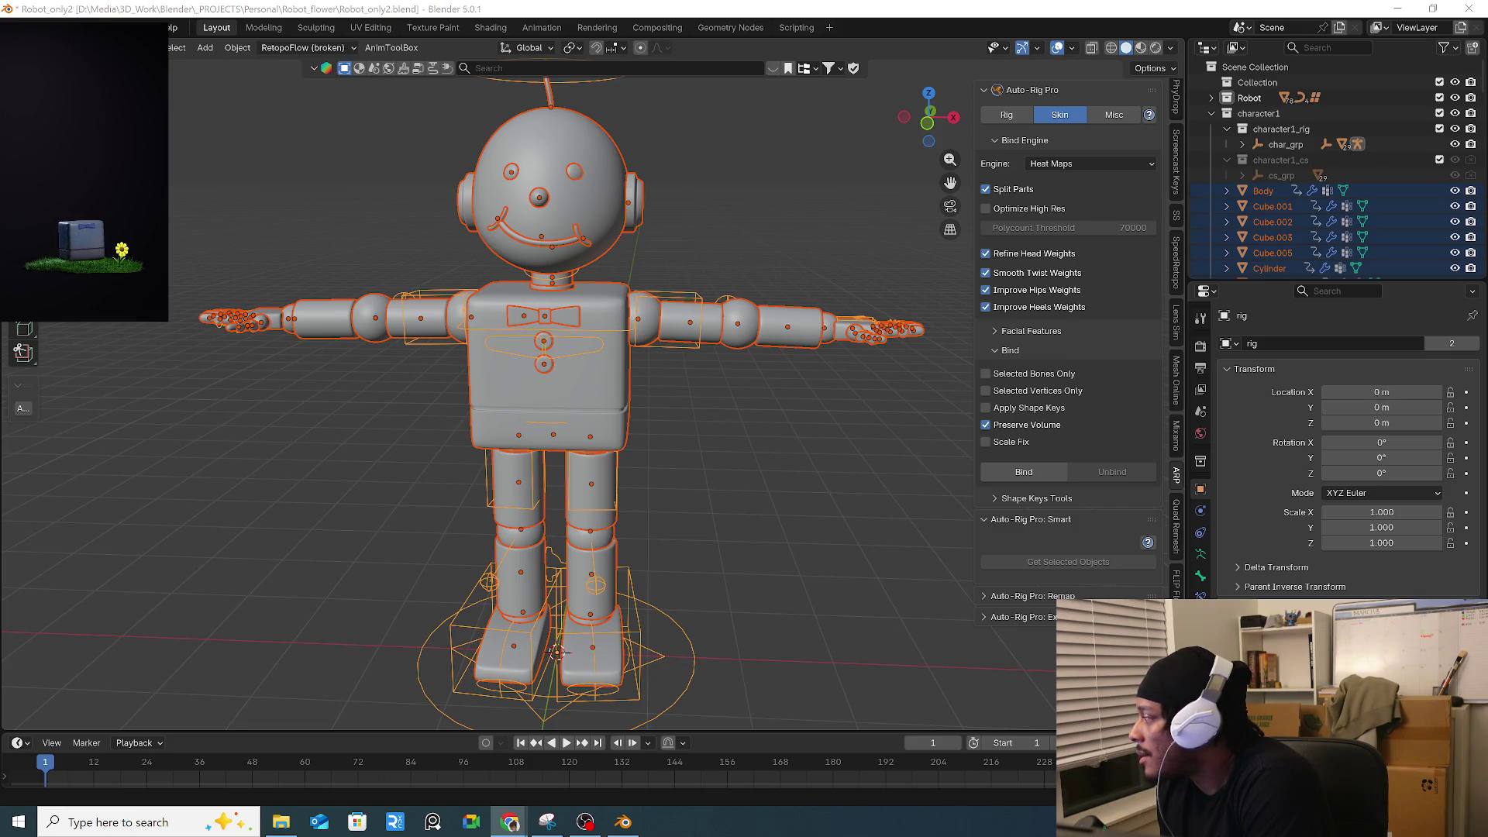
Select the rig armature and switch it into Pose Mode.
mouse_move(837, 394)
middle_mouse_down()
mouse_move(763, 431)
mouse_move(575, 439)
mouse_move(739, 348)
middle_mouse_up()
left_click(763, 431)
left_click(742, 344)
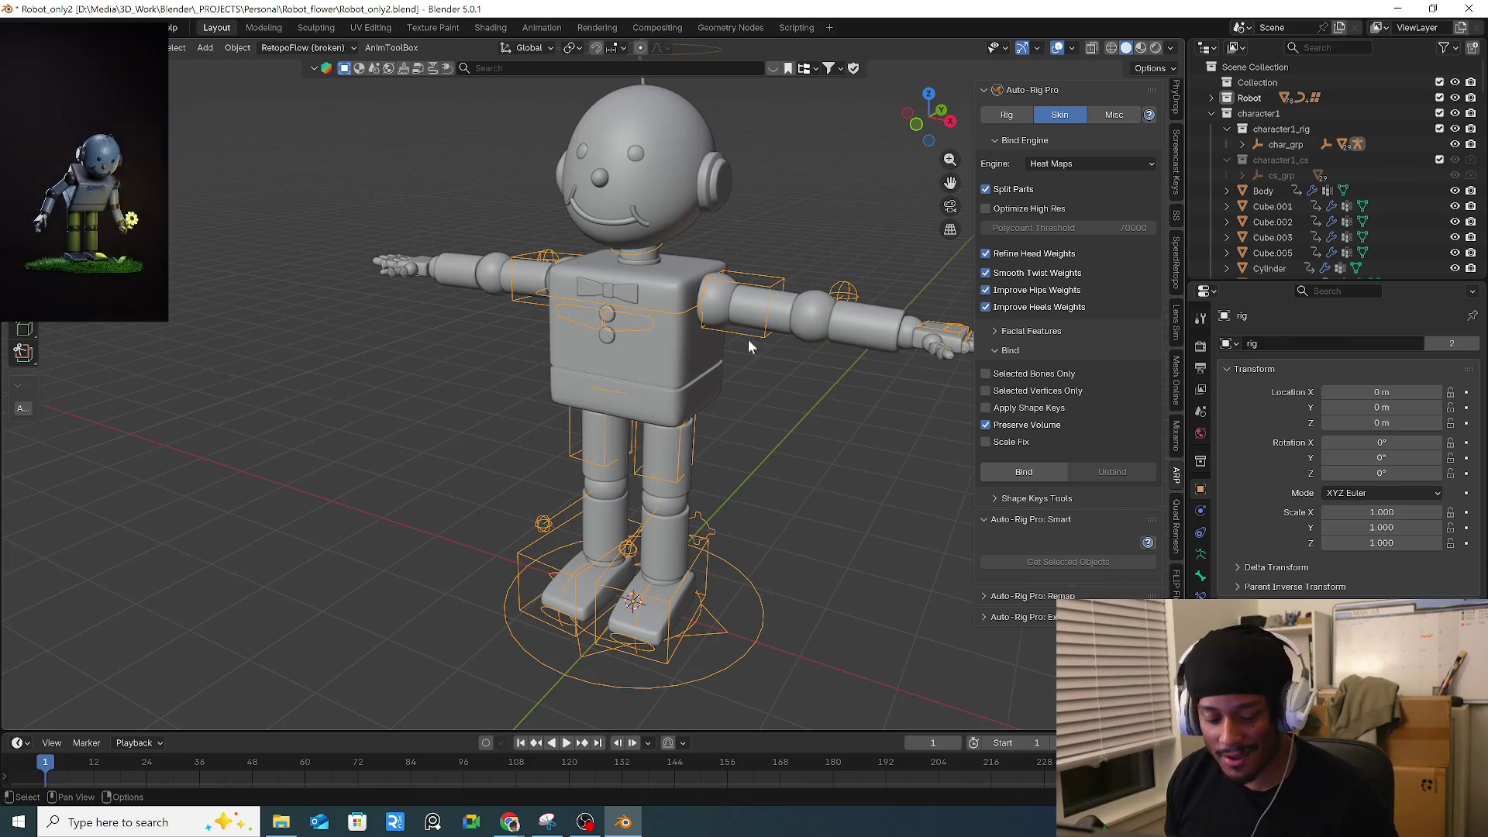
key("ctrl+Tab")
left_click(755, 463)
Lower and rotate the right hand control to bring the right arm down.
mouse_move(756, 463)
middle_mouse_down()
mouse_move(742, 426)
mouse_move(818, 355)
middle_mouse_up()
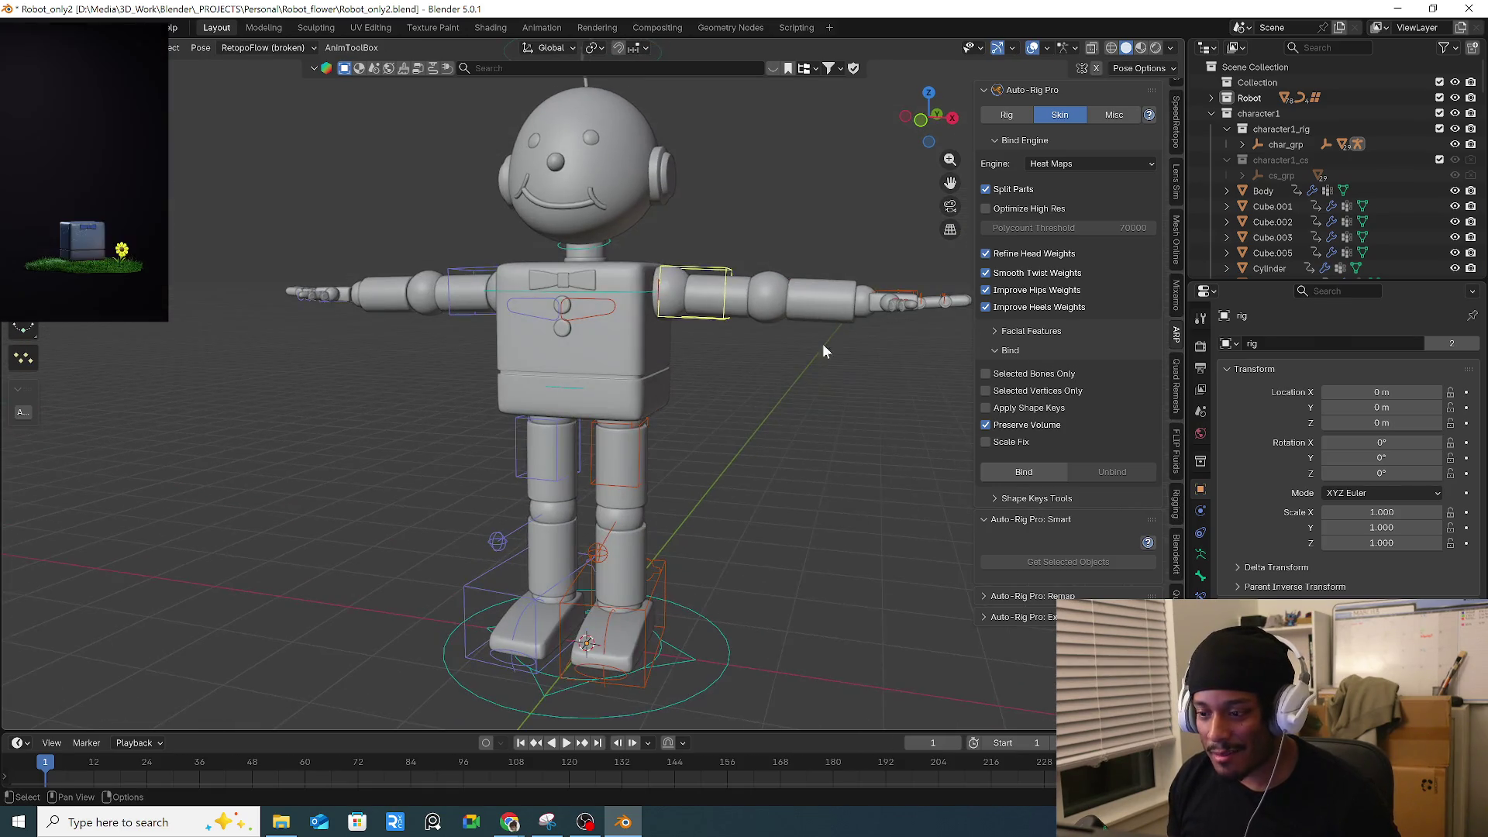
left_click(891, 296)
middle_click_drag(891, 296, 821, 392)
mouse_move(852, 387)
left_mouse_down()
mouse_move(763, 432)
mouse_move(758, 449)
left_mouse_up()
middle_click_drag(757, 449, 837, 504)
key("r")
left_click(682, 560)
key("g")
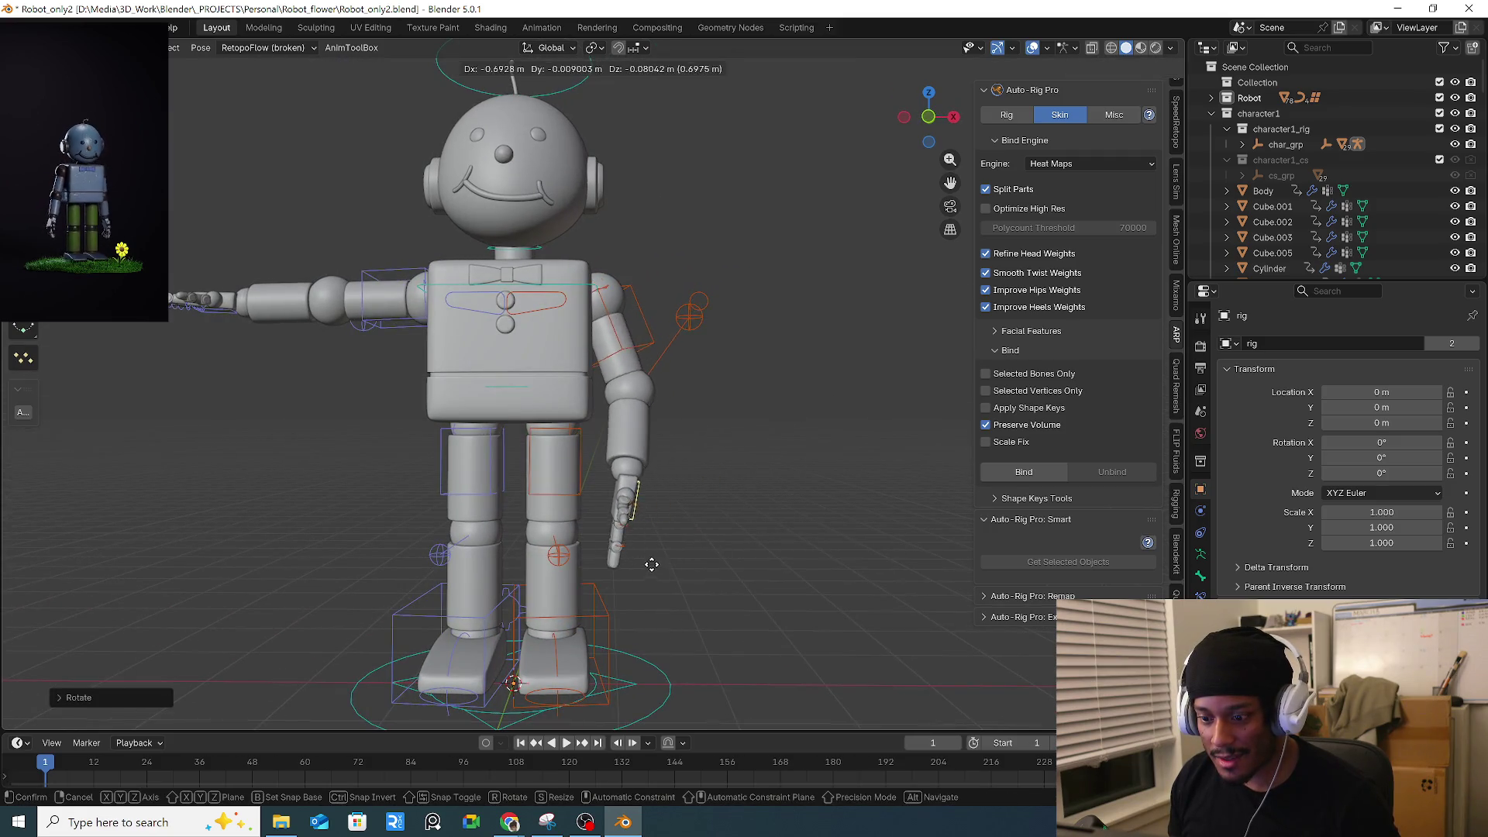
left_click(671, 548)
Move and rotate the left hand control to lower the left arm.
middle_click_drag(671, 547, 329, 388)
left_click(275, 339)
key("g")
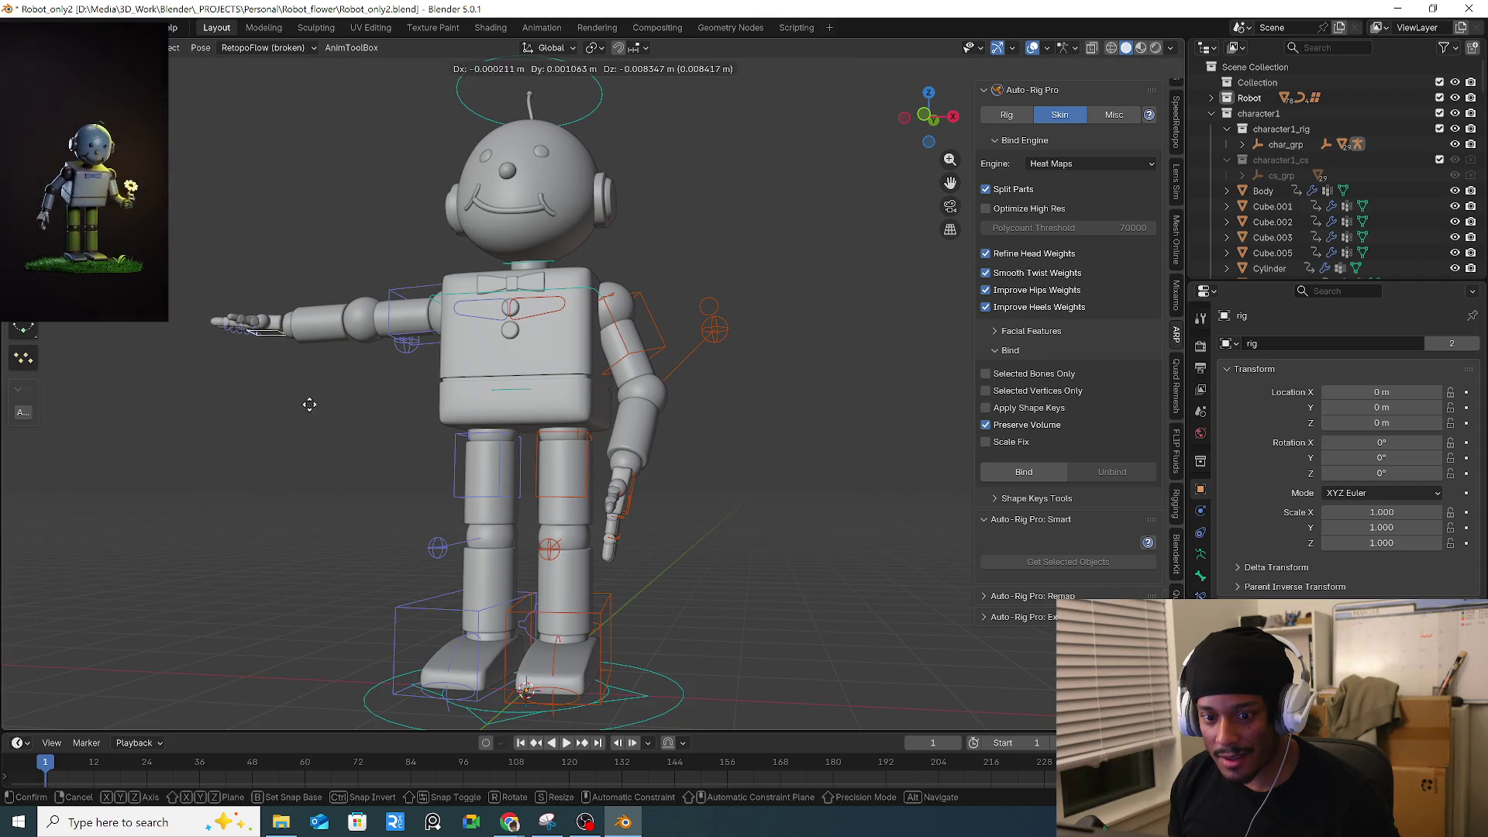
left_click(386, 482)
key("r")
left_click(372, 504)
mouse_move(372, 504)
middle_mouse_down()
mouse_move(549, 356)
mouse_move(607, 435)
middle_mouse_up()
key("g")
left_click(575, 421)
key("g")
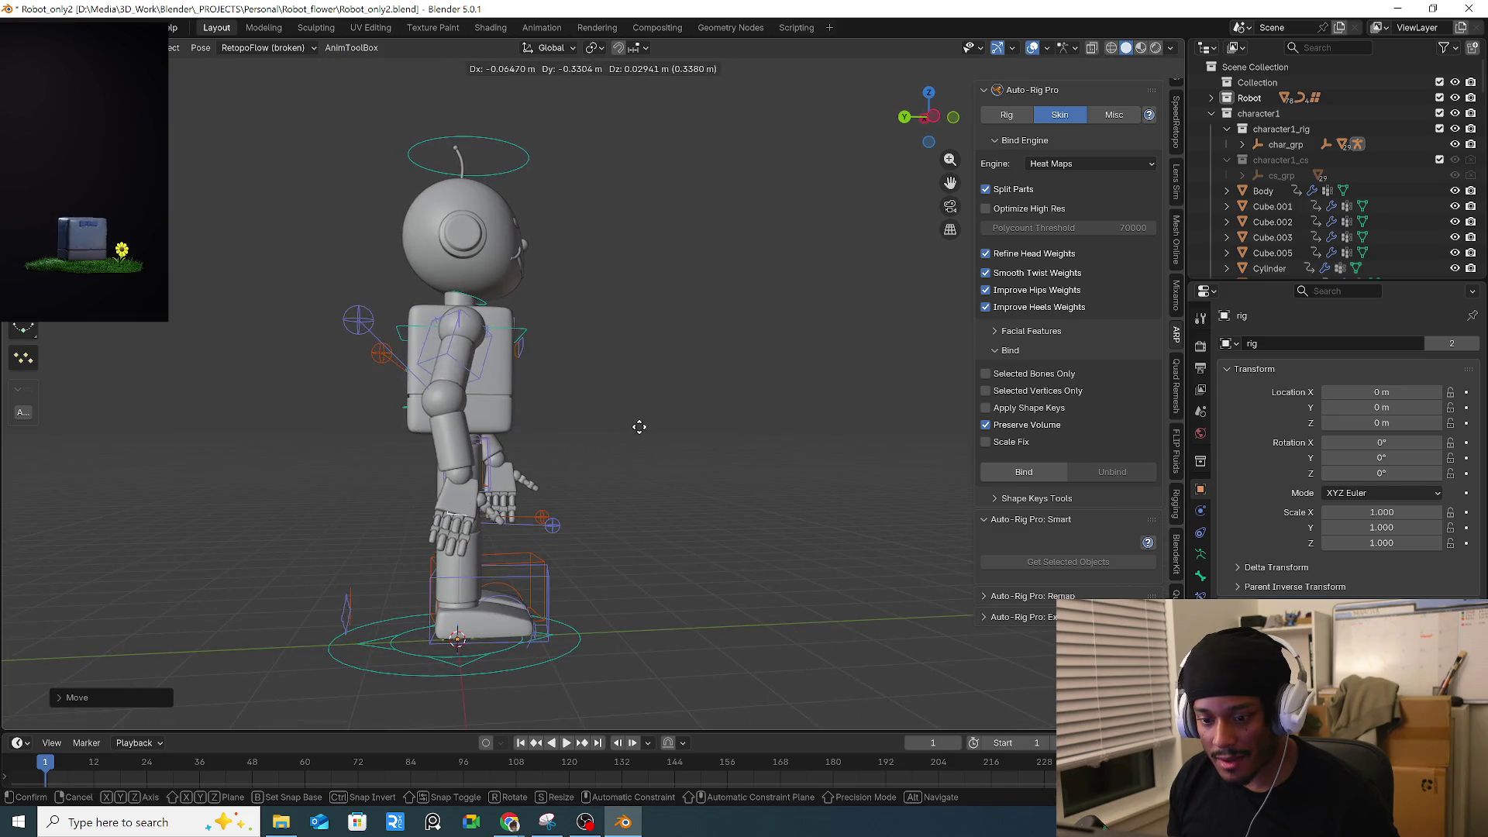
left_click(586, 574)
Raise the right foot control and rotate it into a stepping pose.
middle_click_drag(586, 574, 681, 599)
left_click(681, 598)
key("g")
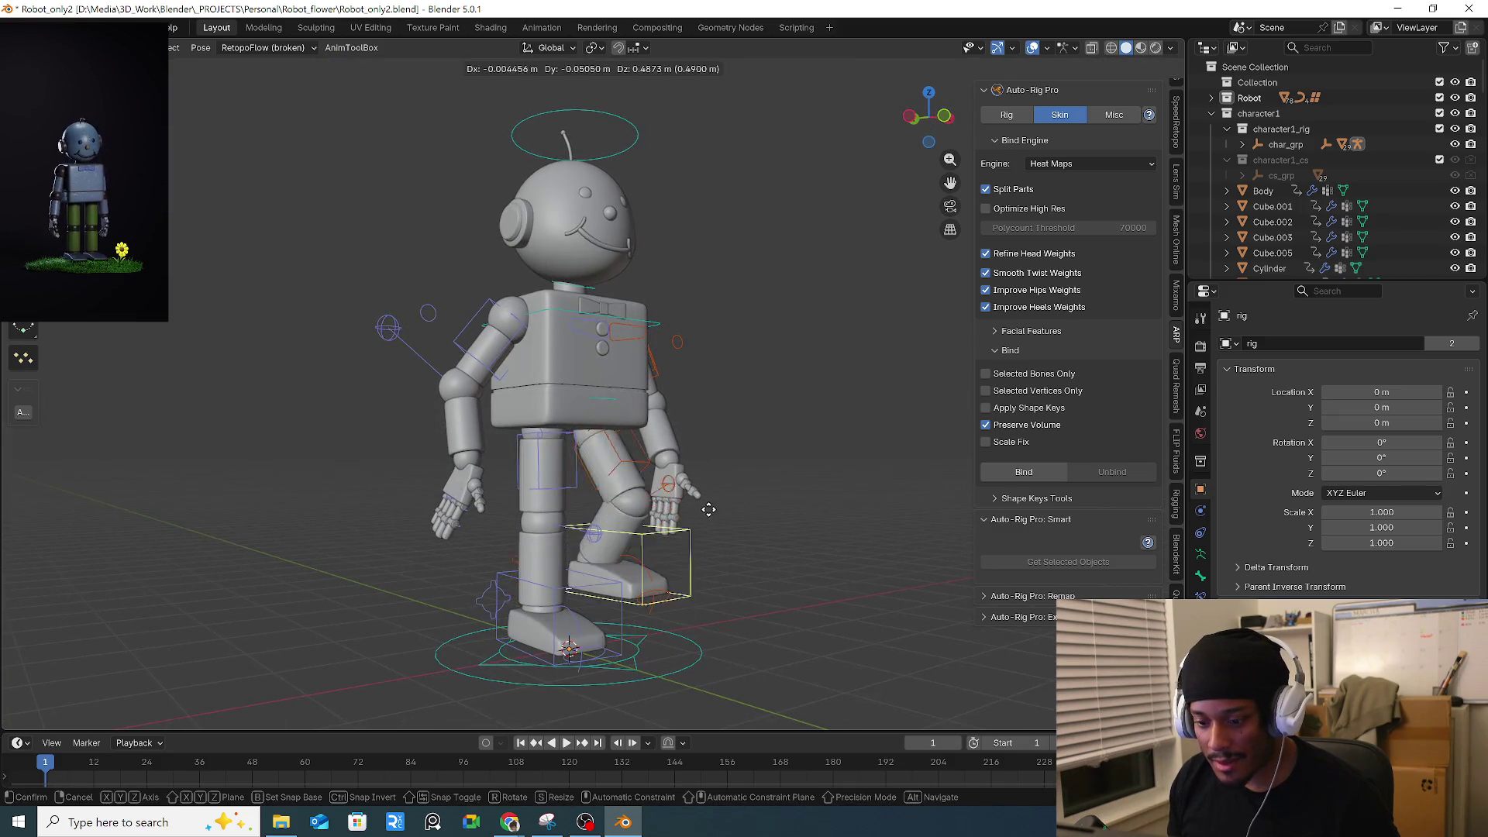
left_click(712, 497)
mouse_move(712, 497)
middle_mouse_down()
mouse_move(697, 525)
mouse_move(487, 506)
mouse_move(534, 504)
middle_mouse_up()
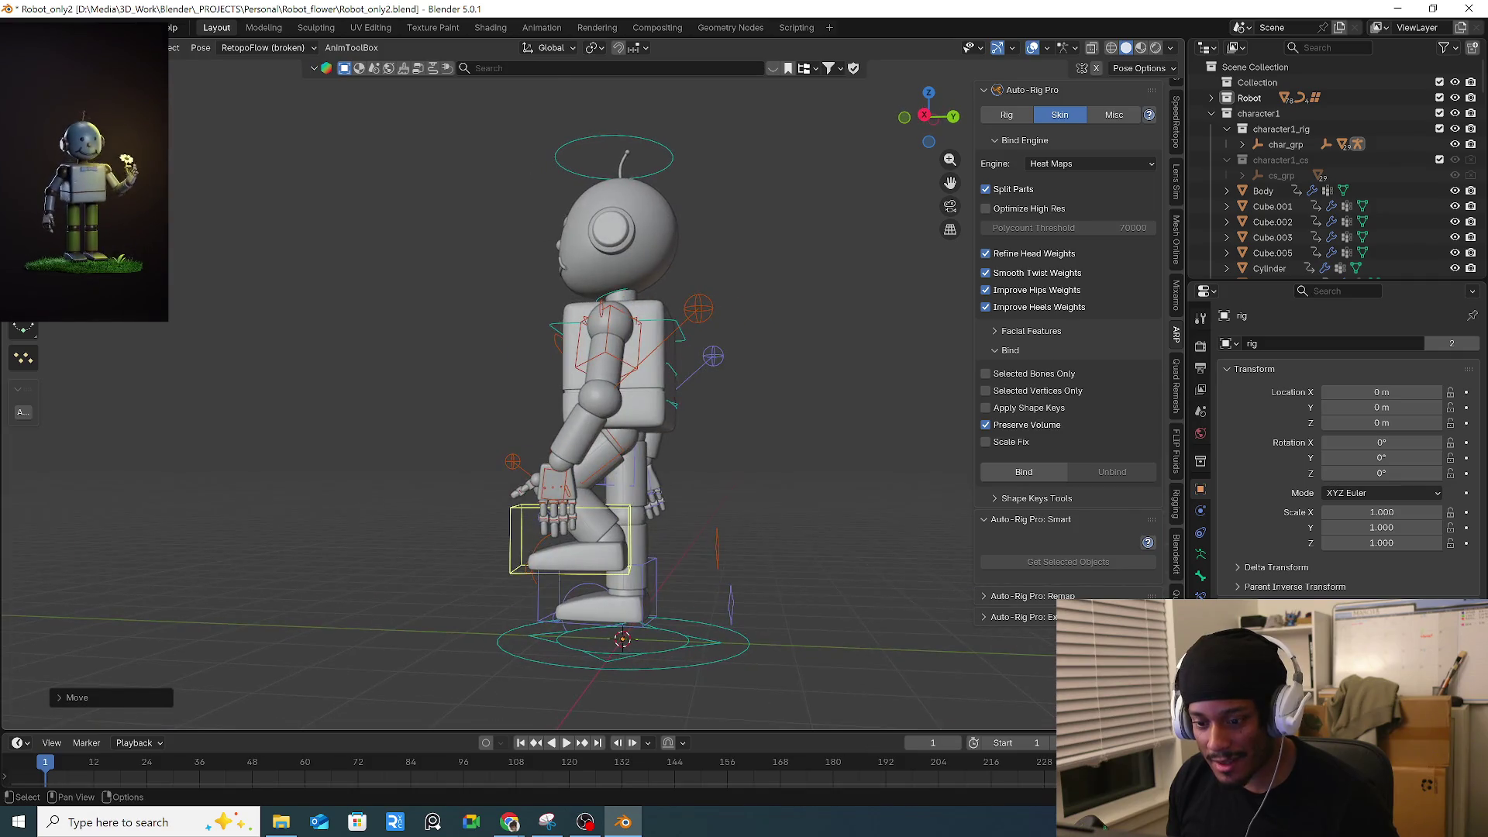
key("r")
left_click(732, 461)
Try rotating the chest and head controls, cancelling each test.
mouse_move(732, 461)
middle_mouse_down()
mouse_move(770, 504)
mouse_move(698, 465)
mouse_move(637, 404)
middle_mouse_up()
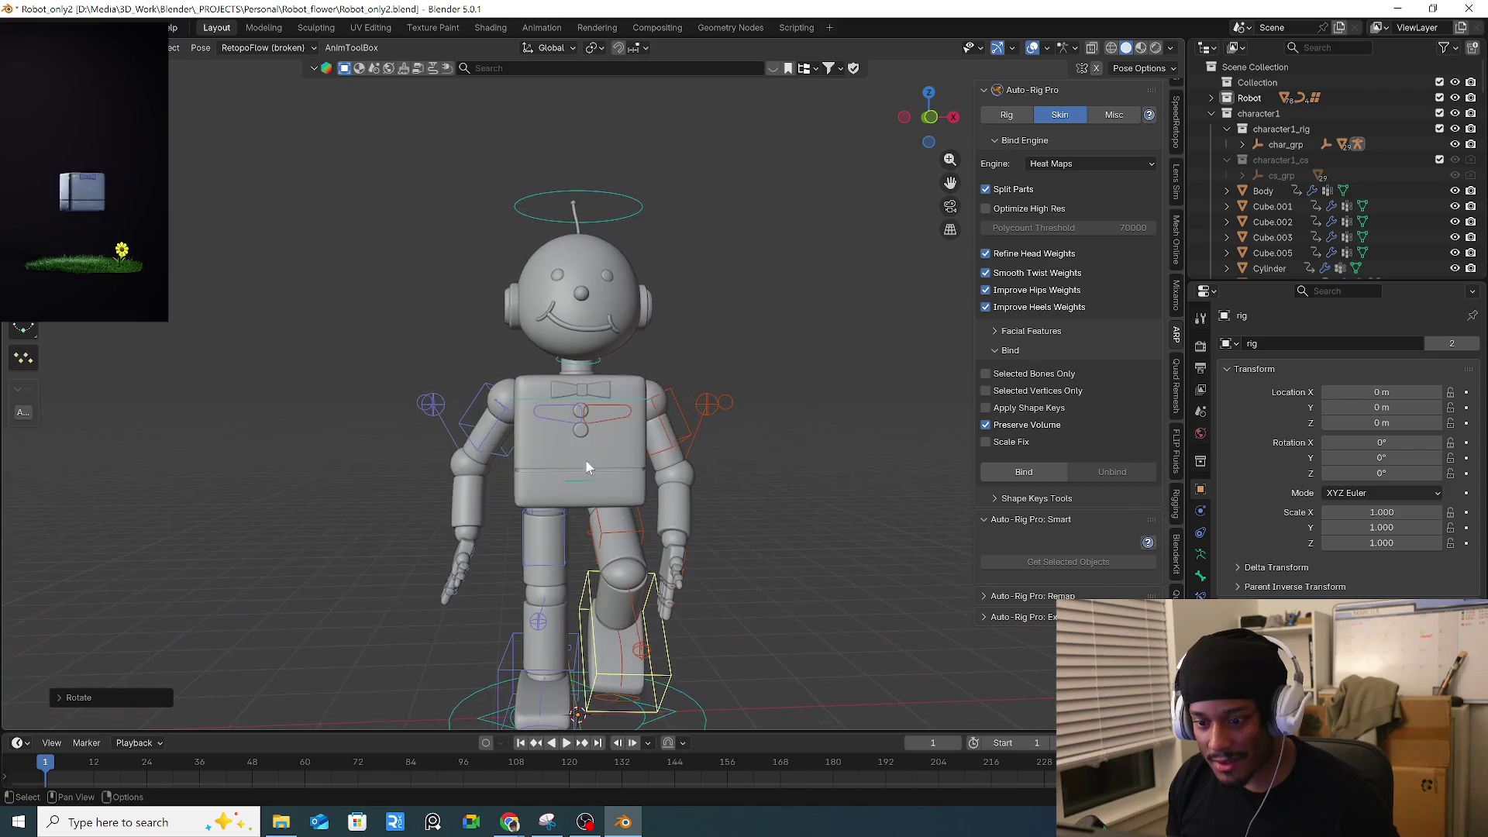
left_click(637, 405)
key("r")
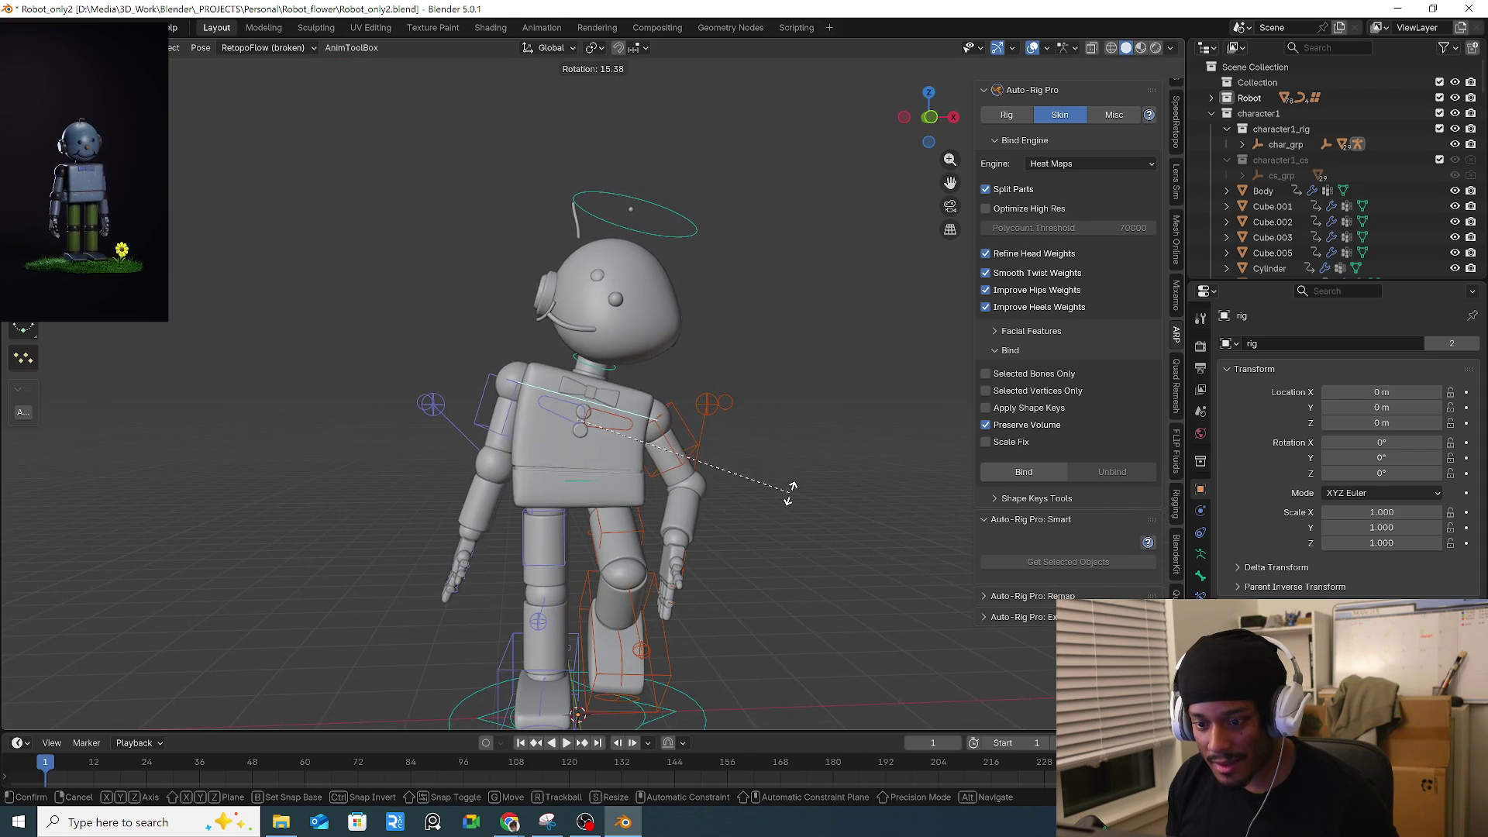
right_click(766, 394)
left_click(649, 225)
key("r")
right_click(756, 344)
Test-tilt the head from a few angles, cancelling each rotation.
key("r")
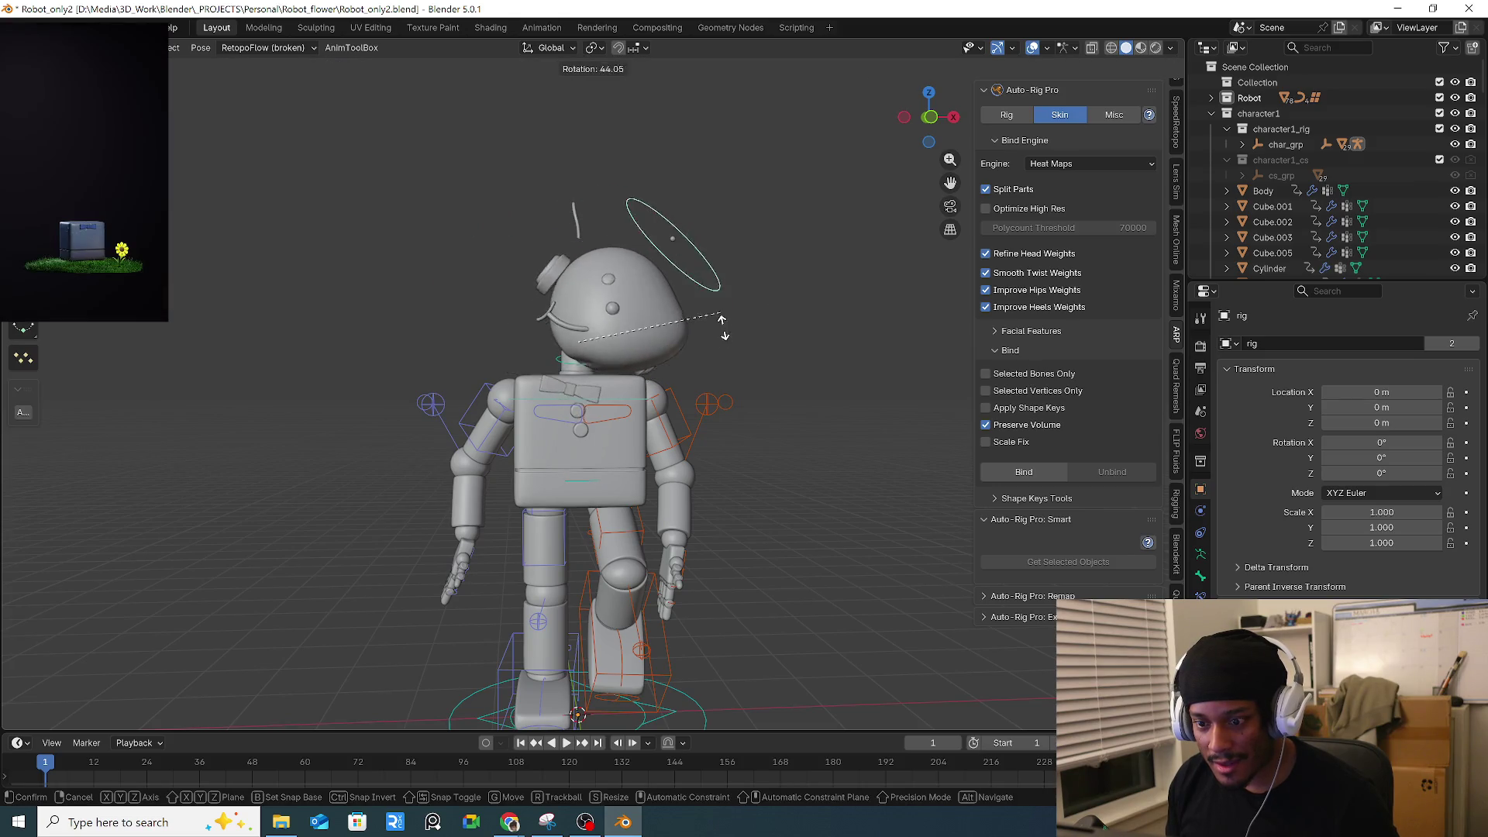
key("Escape")
middle_click_drag(714, 331, 619, 304)
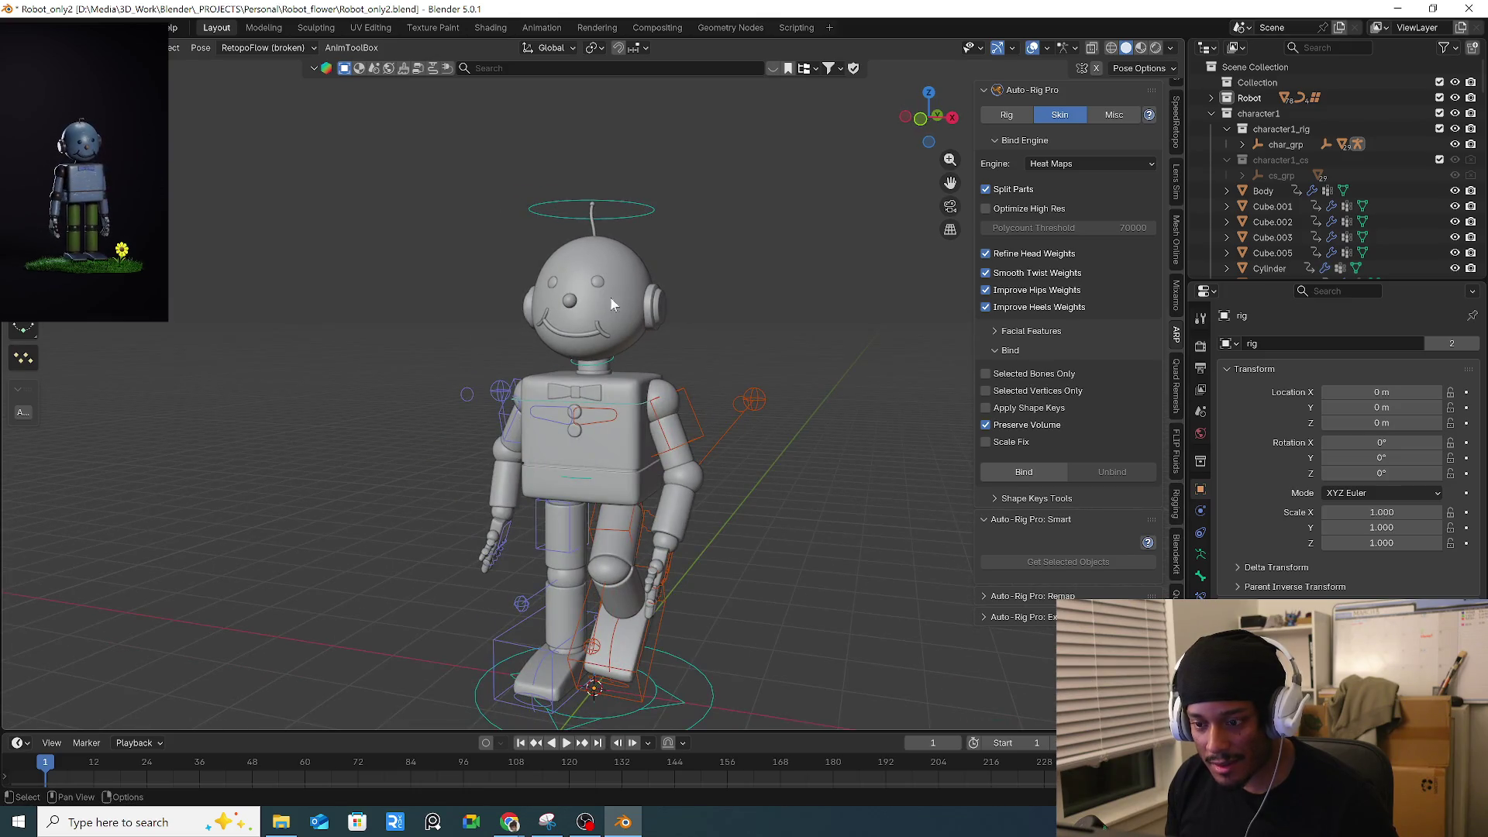
key("r")
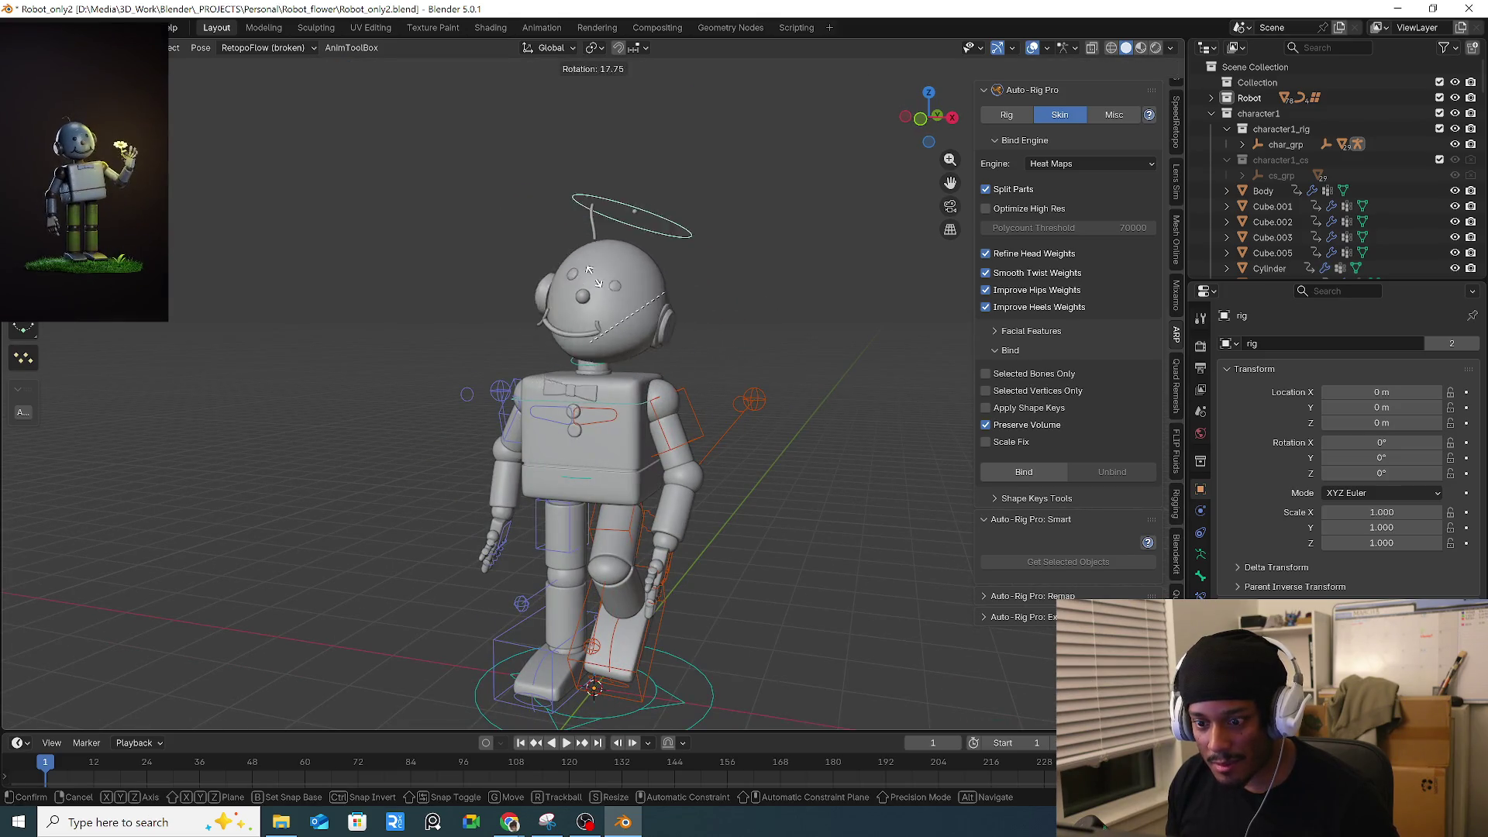
key("Escape")
middle_click_drag(585, 342, 645, 399)
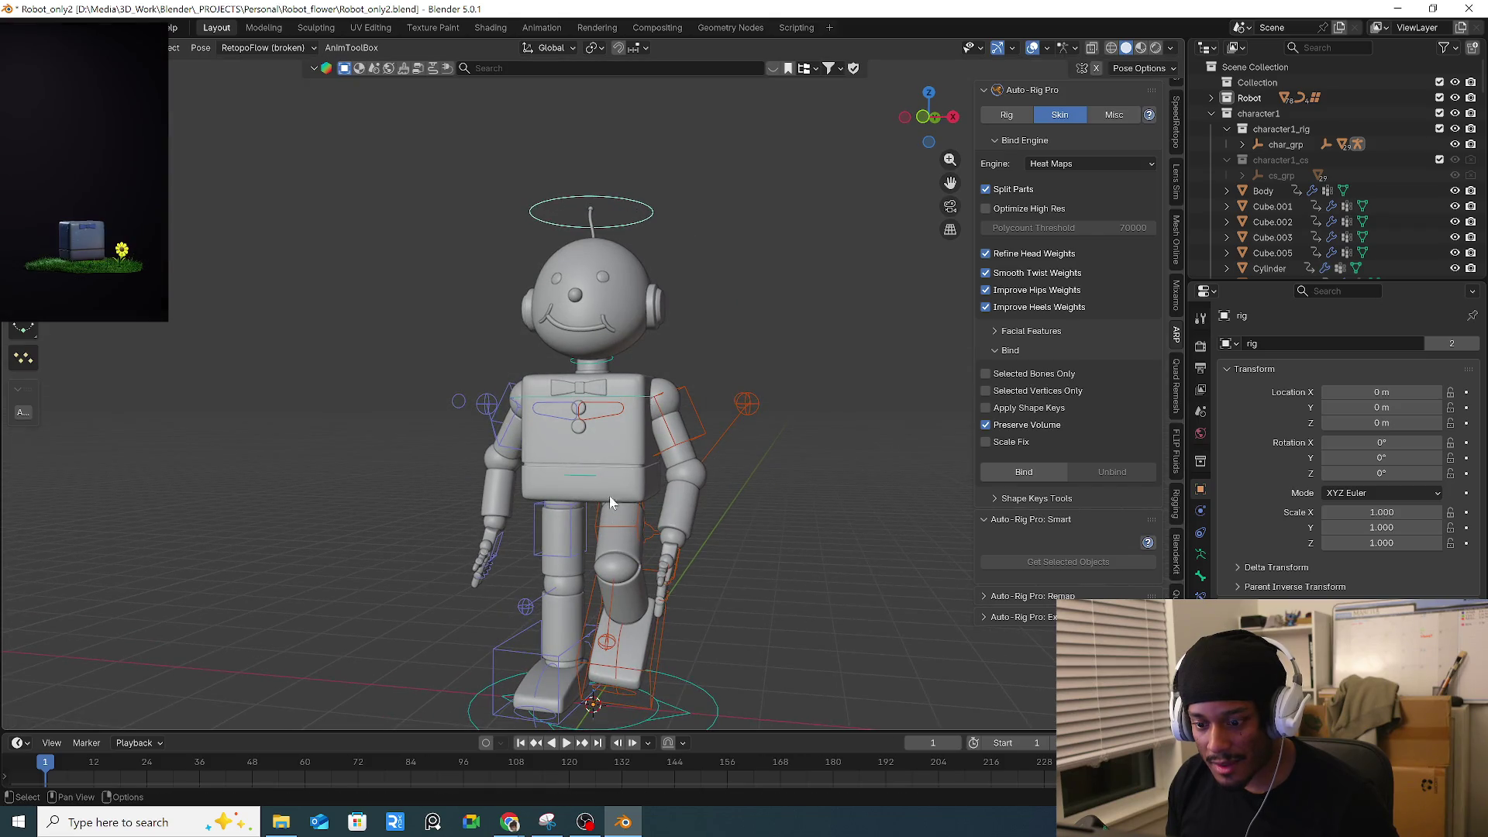
key("r")
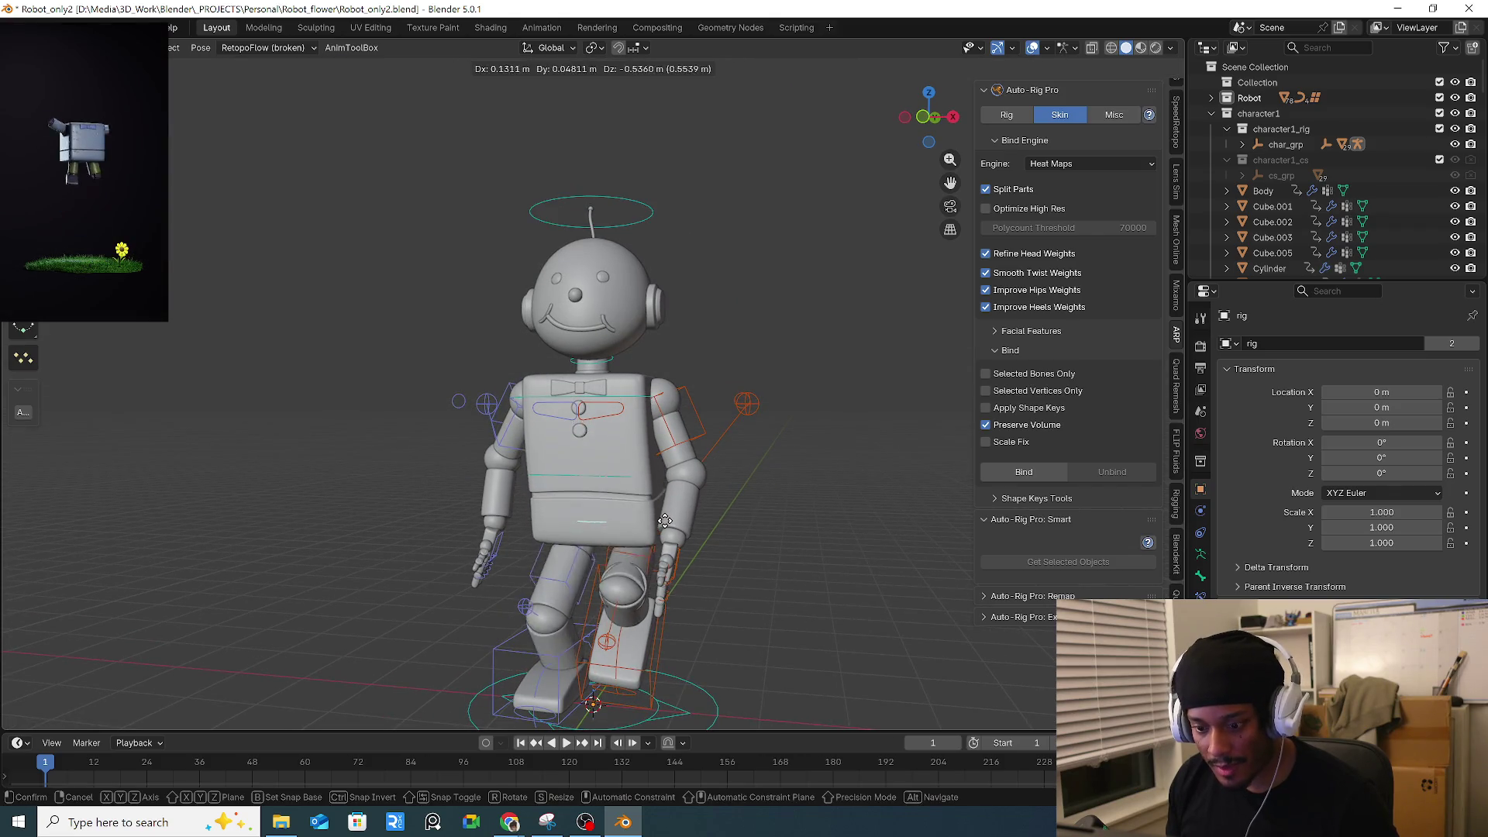
key("Escape")
Turn on X-ray, test-move the torso, and shift the hand control further right.
key("shift+z")
key("shift+z")
left_click(657, 468)
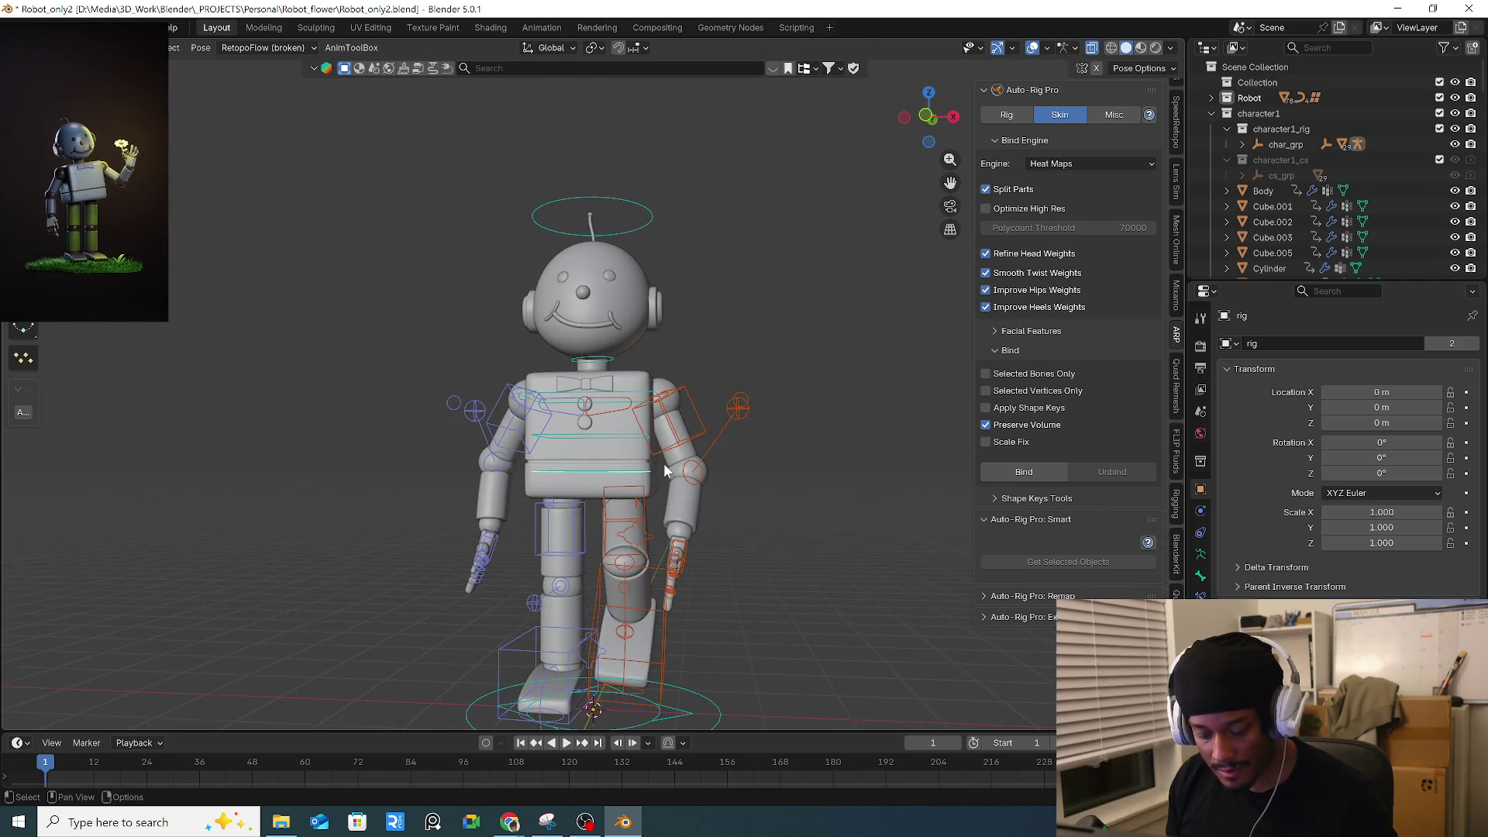
key("g")
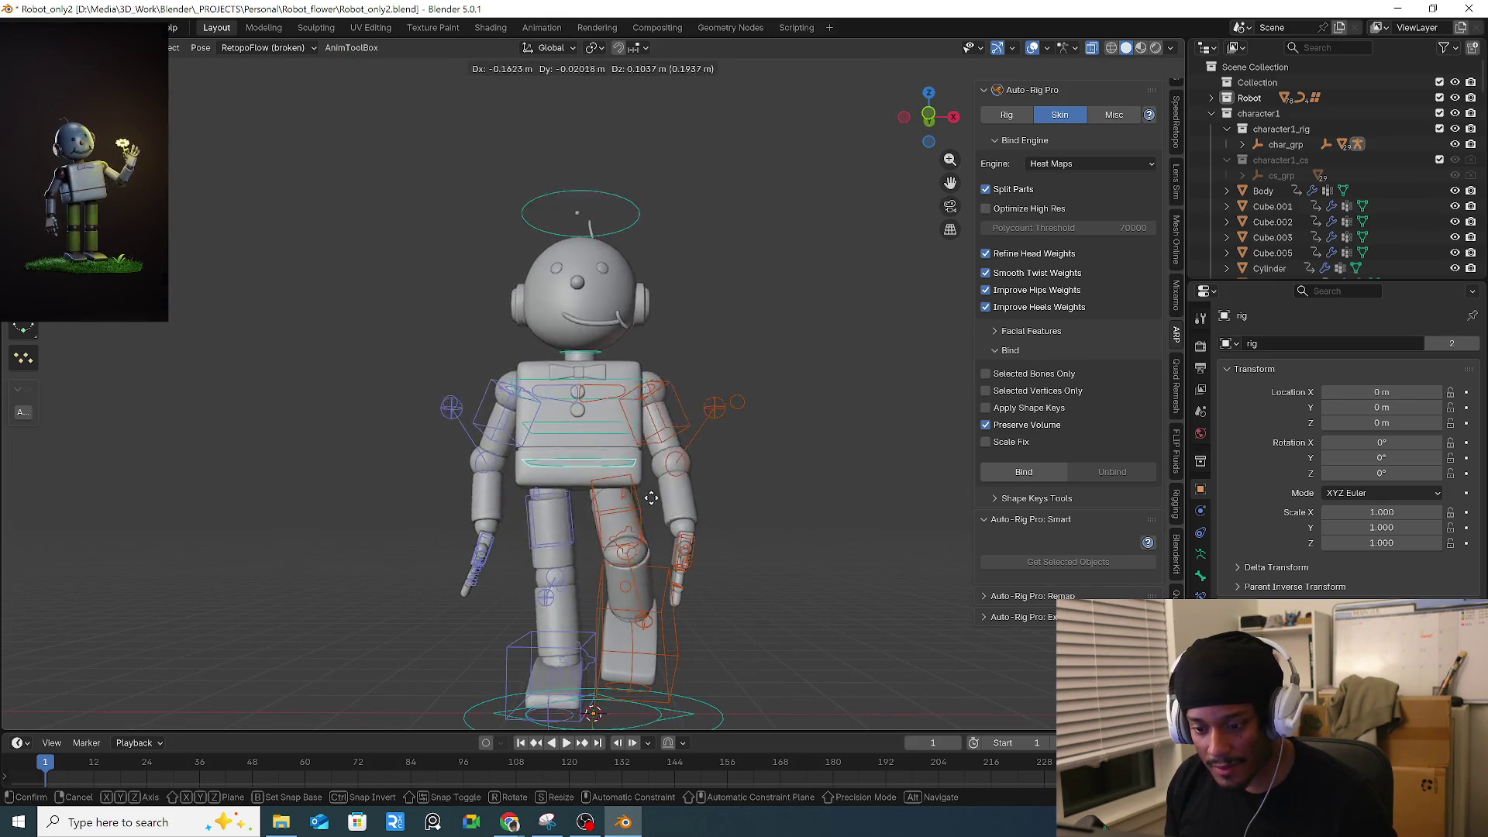
right_click(685, 527)
middle_click_drag(685, 527, 681, 538)
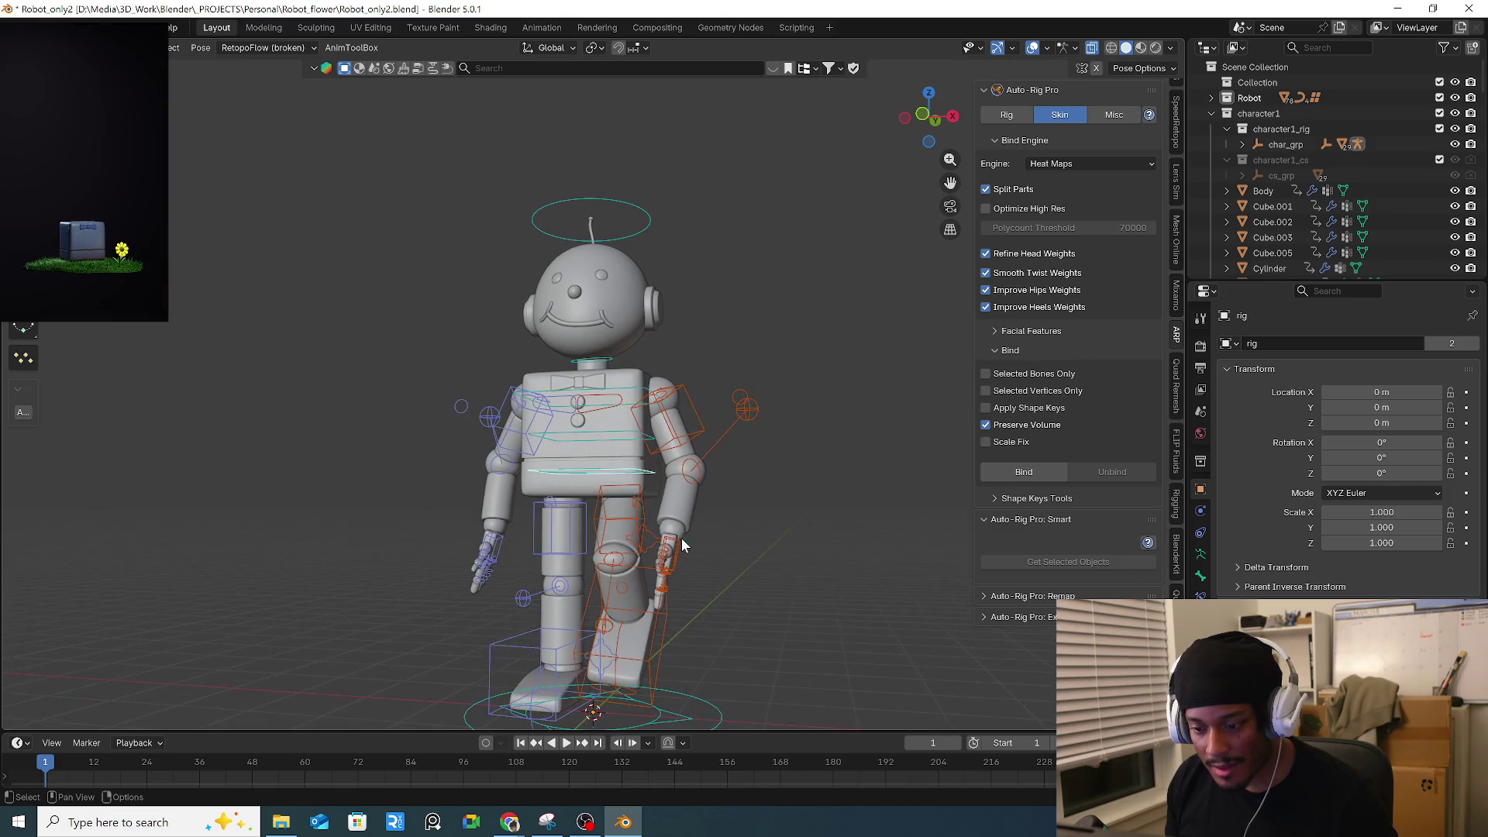
key("g")
left_click(728, 547)
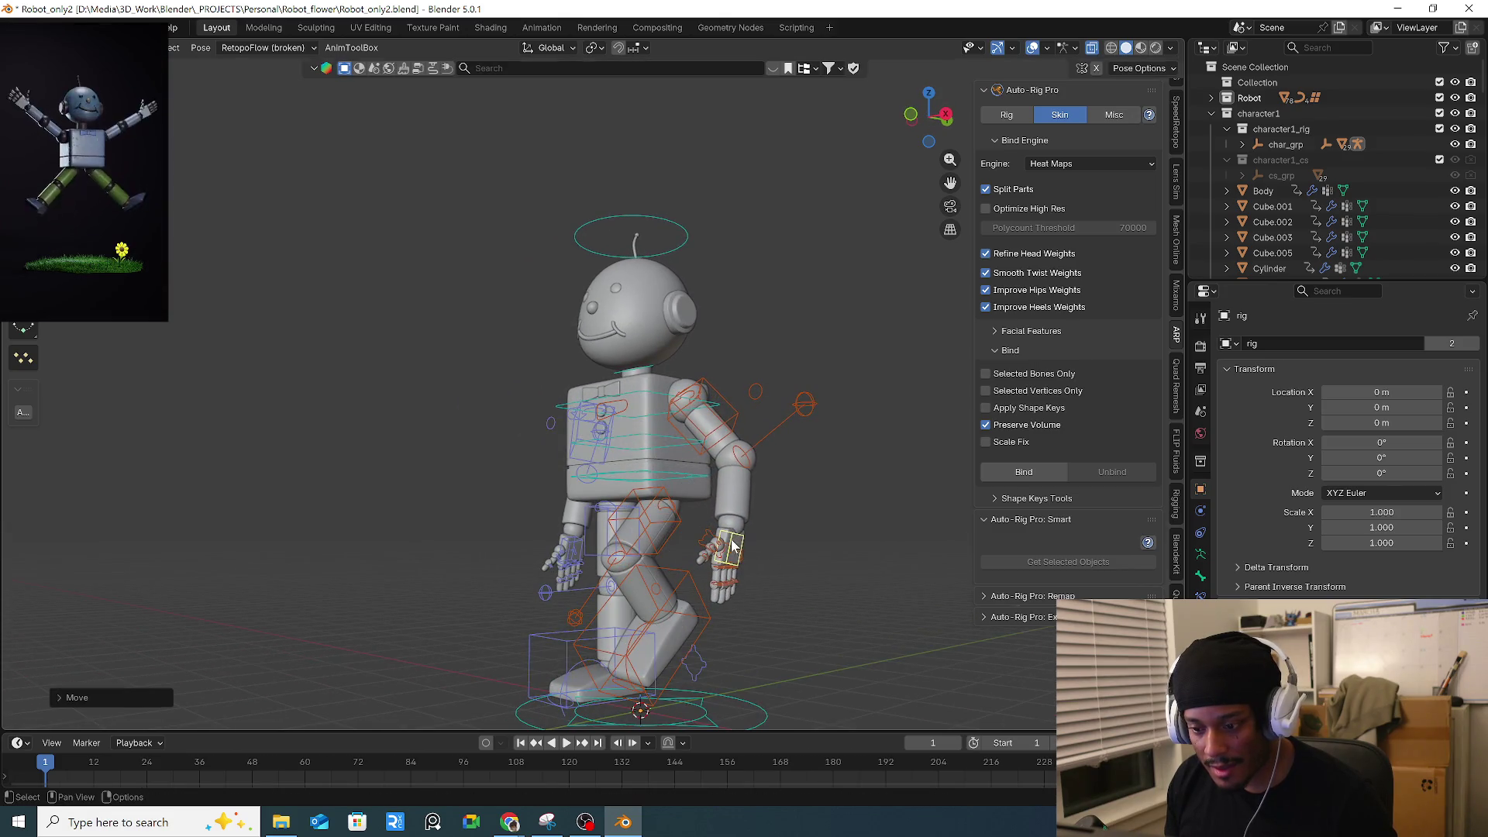
scroll(1178, 124, "up", 8)
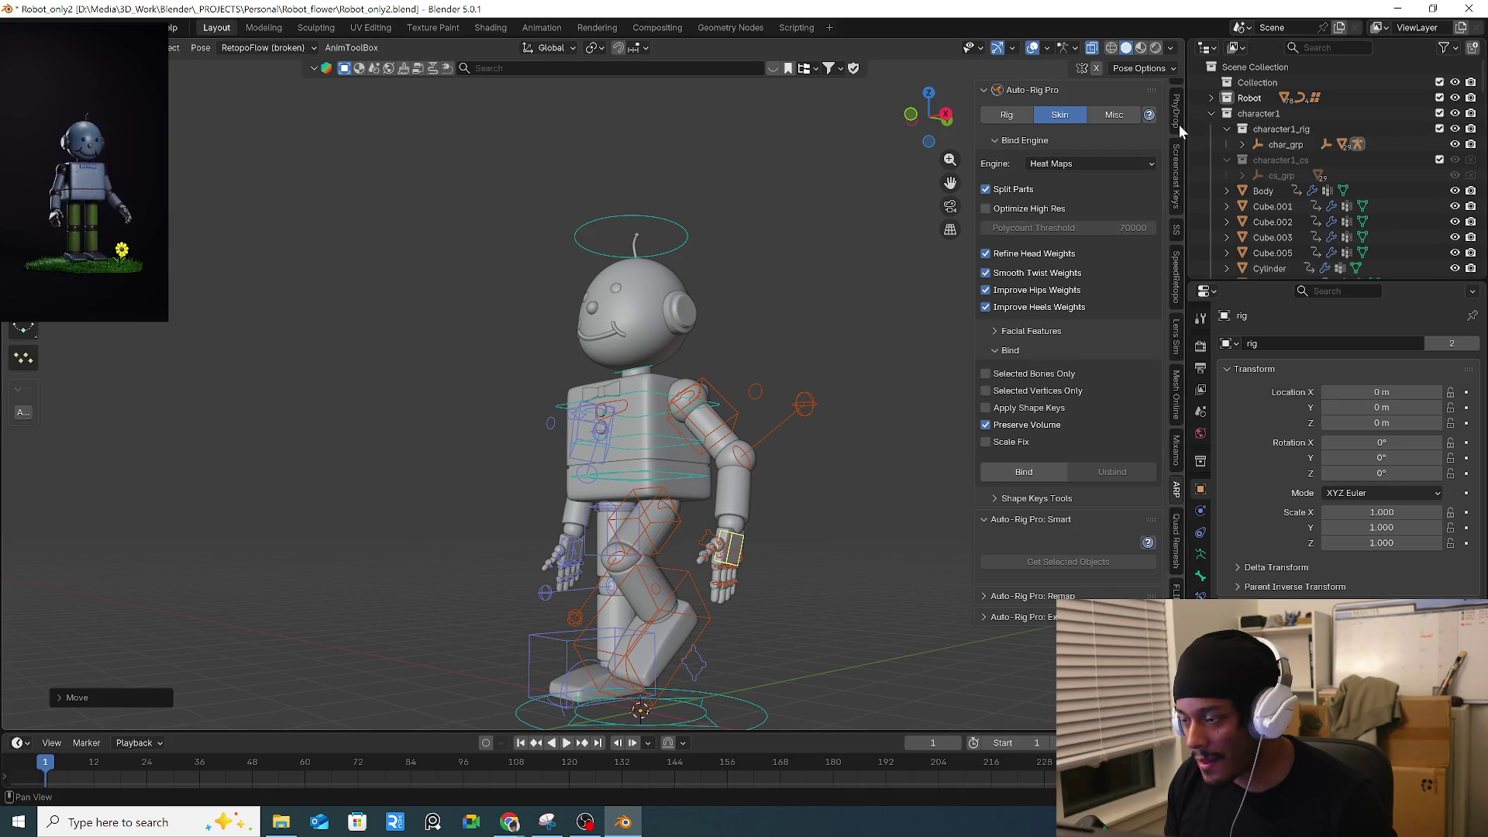
scroll(1178, 118, "up", 2)
left_click(1179, 93)
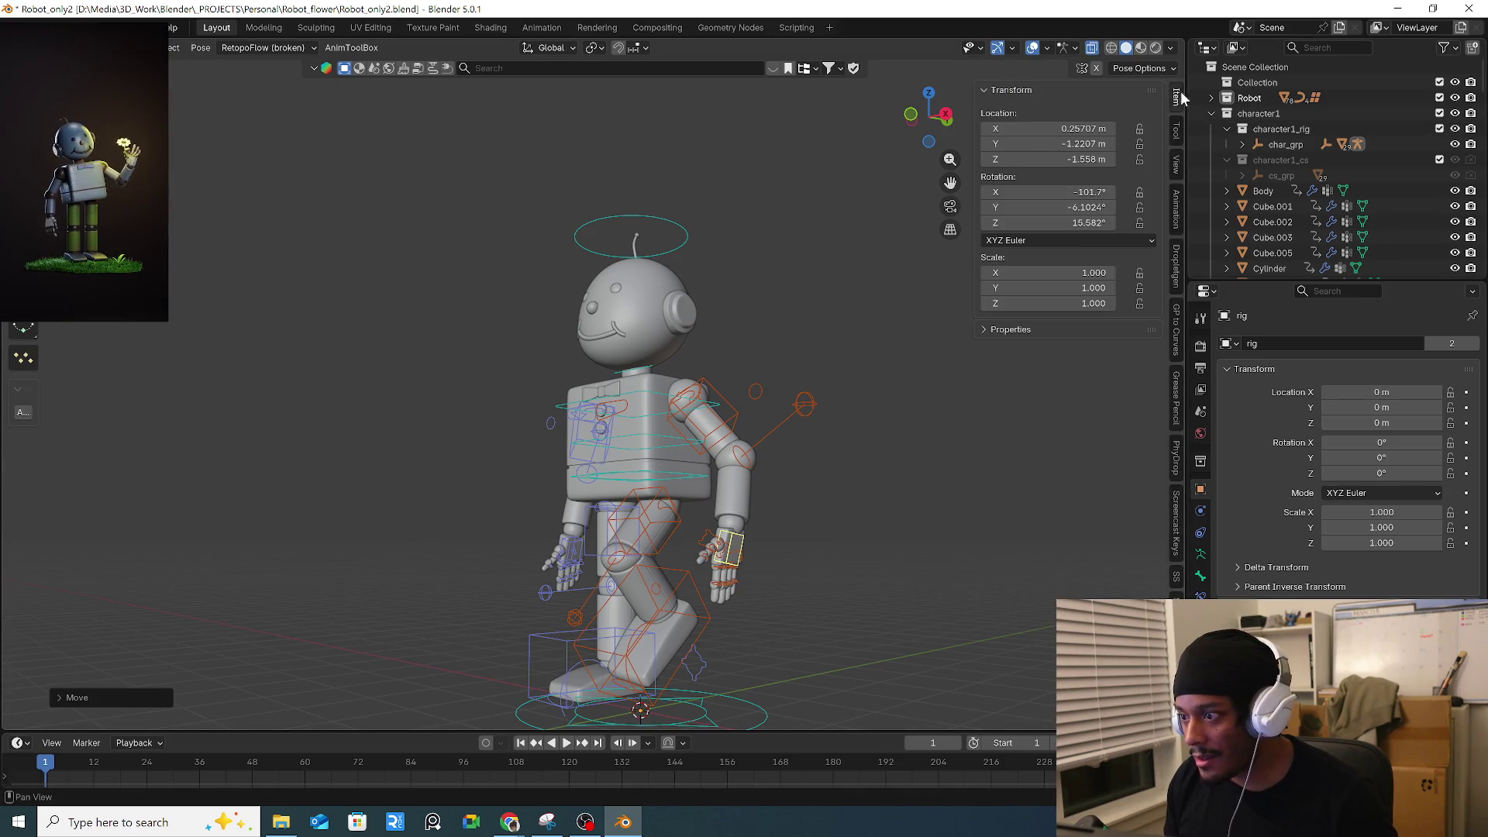
Snap the robot's left arm from IK to FK from the rig's pose settings.
left_click(1177, 125)
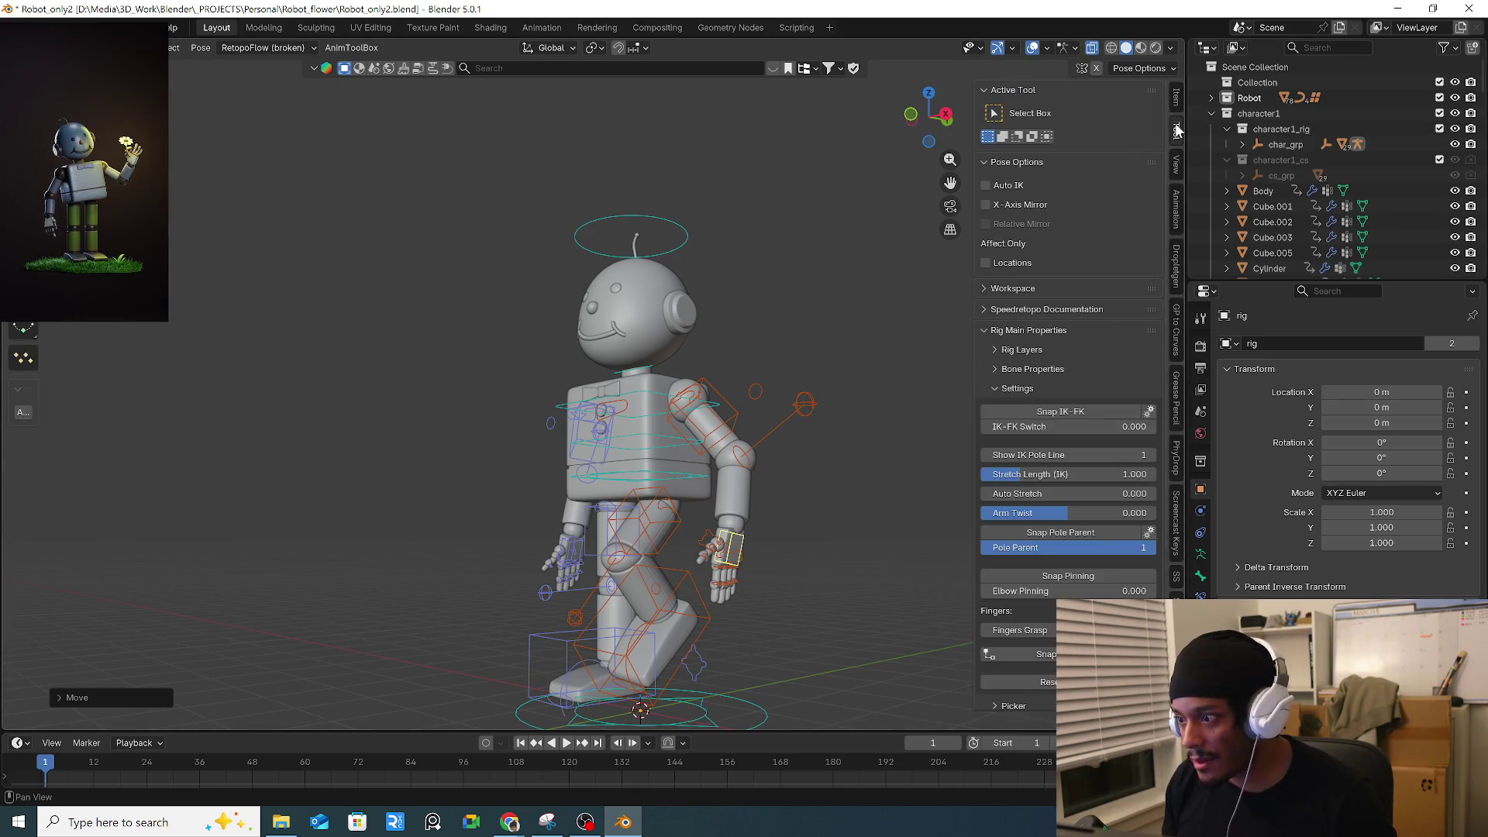
left_click(1043, 412)
middle_click_drag(671, 514, 692, 504)
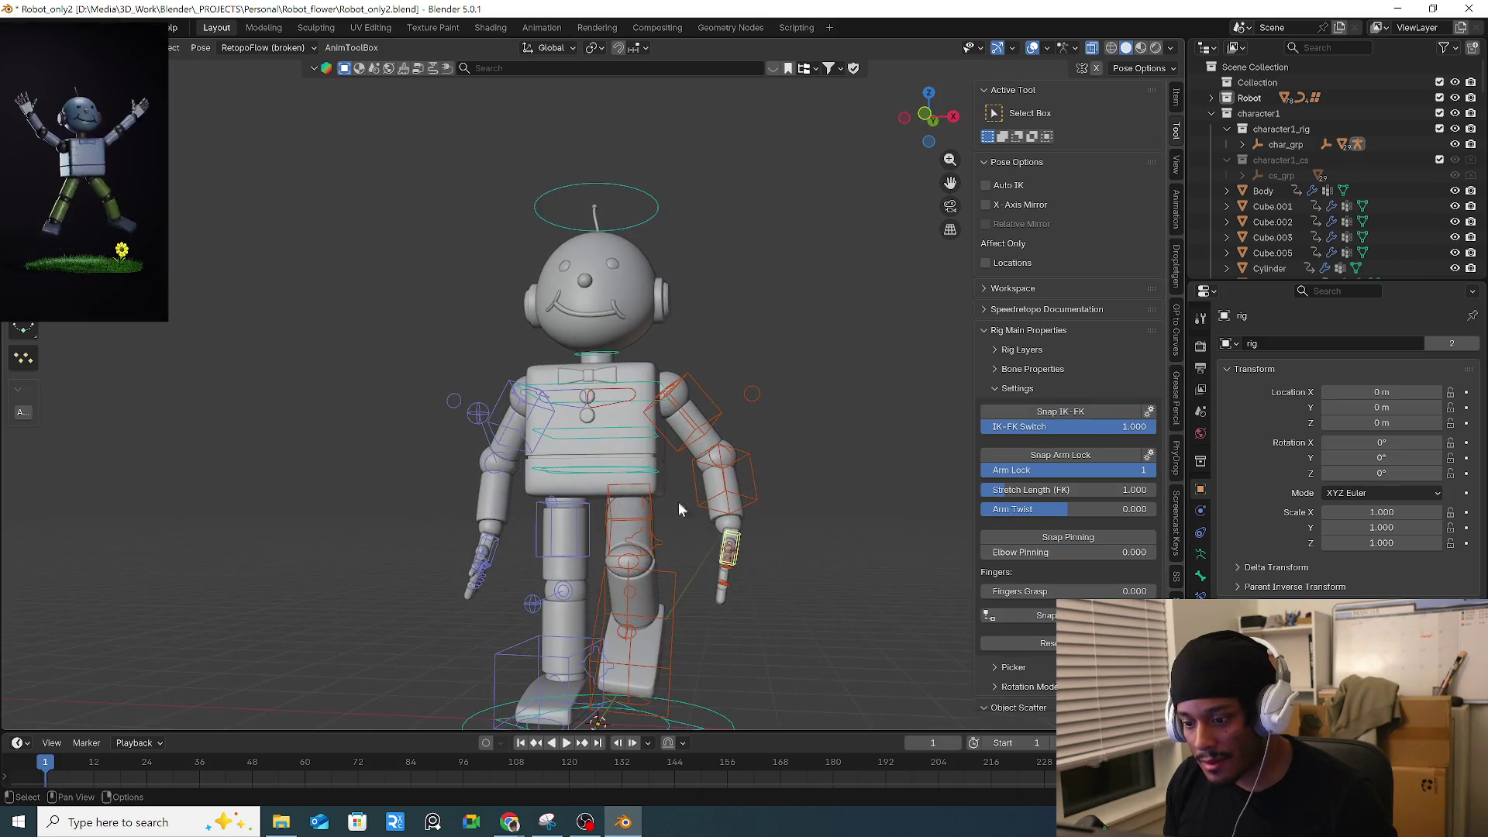
left_click(500, 543)
left_click(1071, 412)
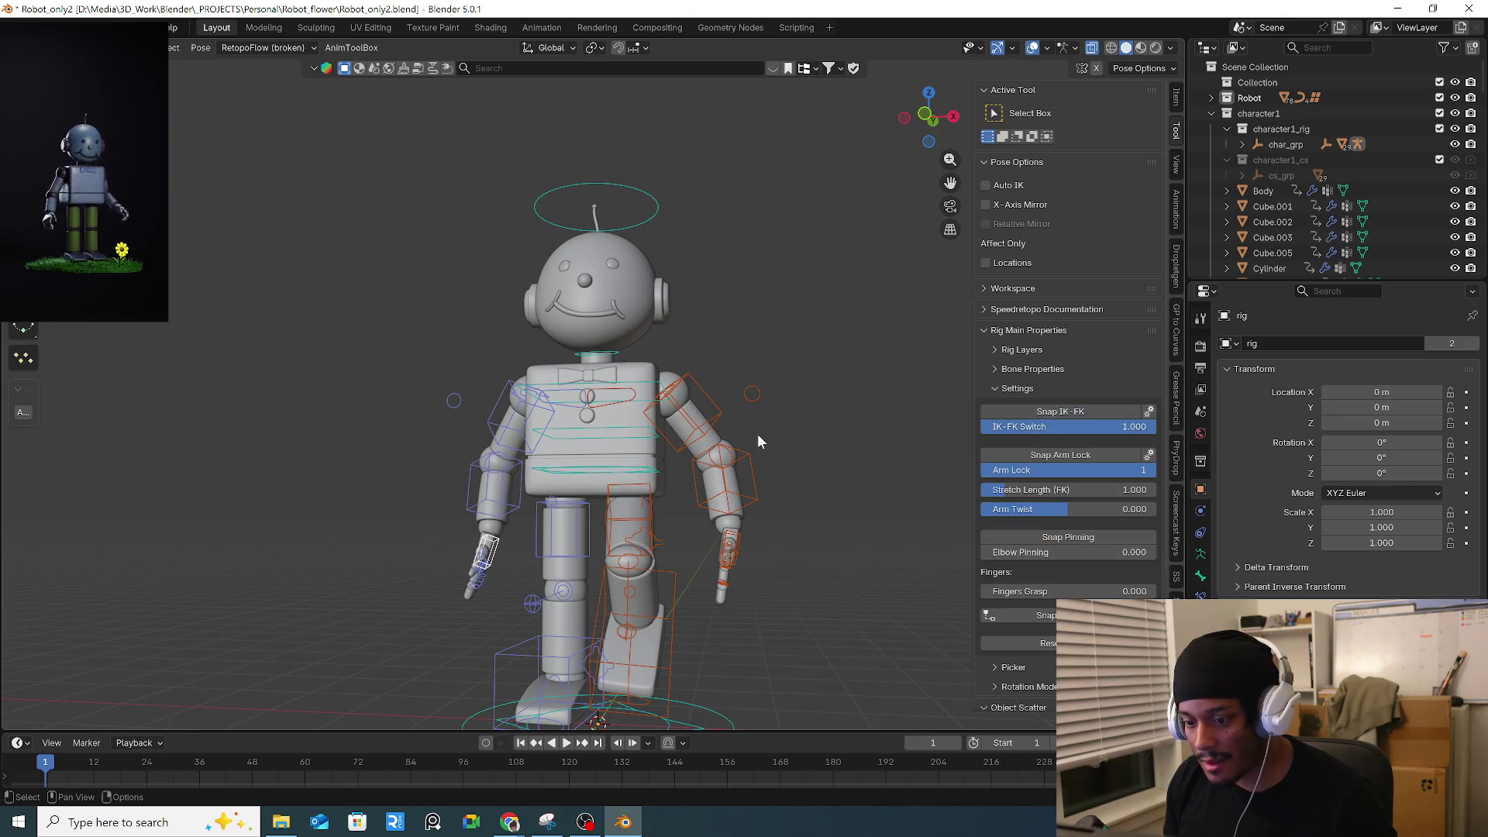
Swing the left upper-arm FK bone with two rotations to test the FK arm.
left_click(712, 419)
key("r")
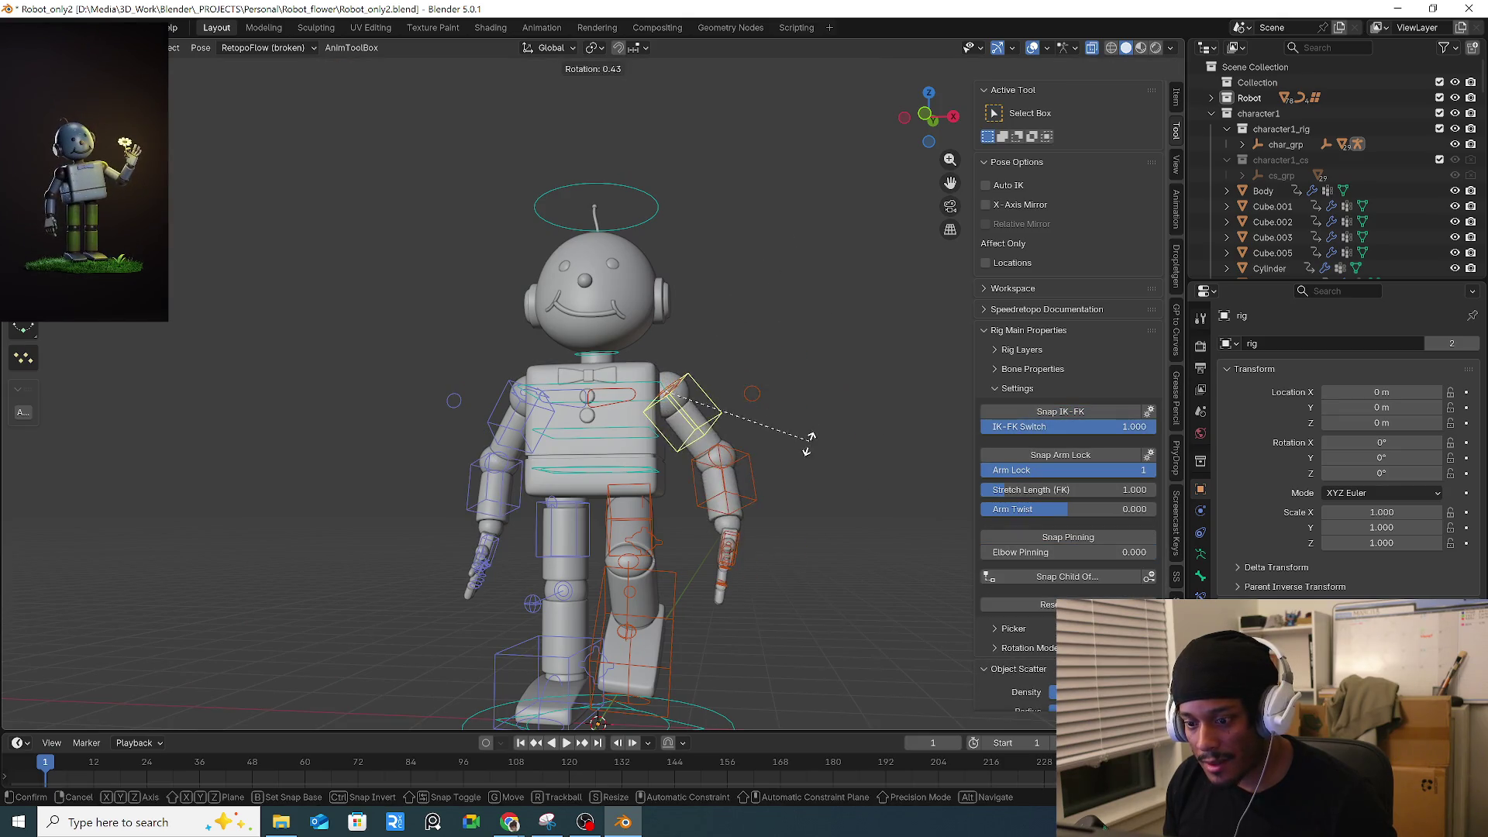
left_click(752, 496)
middle_click_drag(751, 496, 790, 542)
key("r")
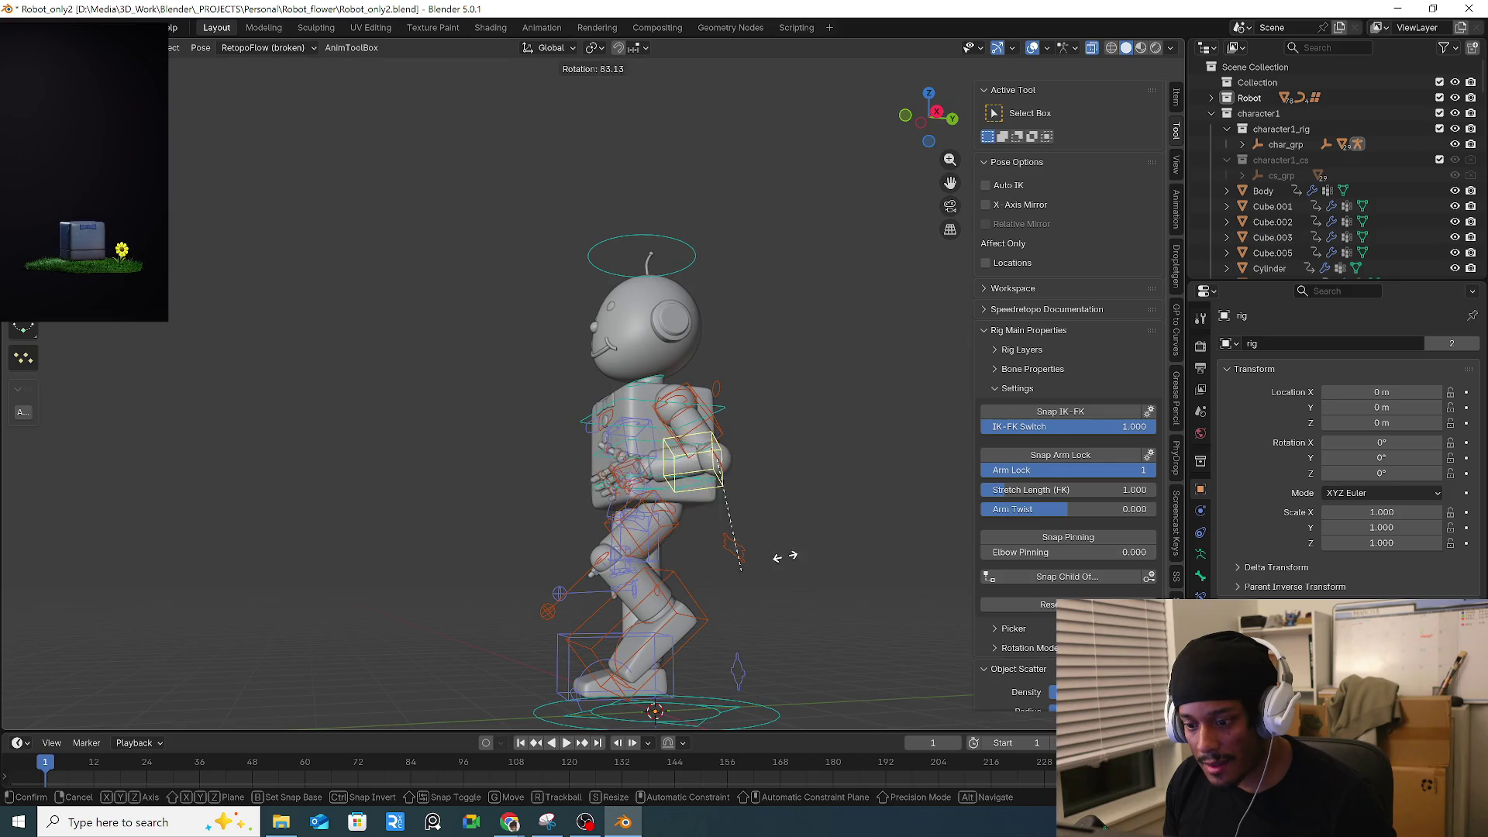
left_click(850, 435)
middle_click_drag(850, 434, 773, 556)
scroll(773, 557, "up", 3)
left_click(764, 618)
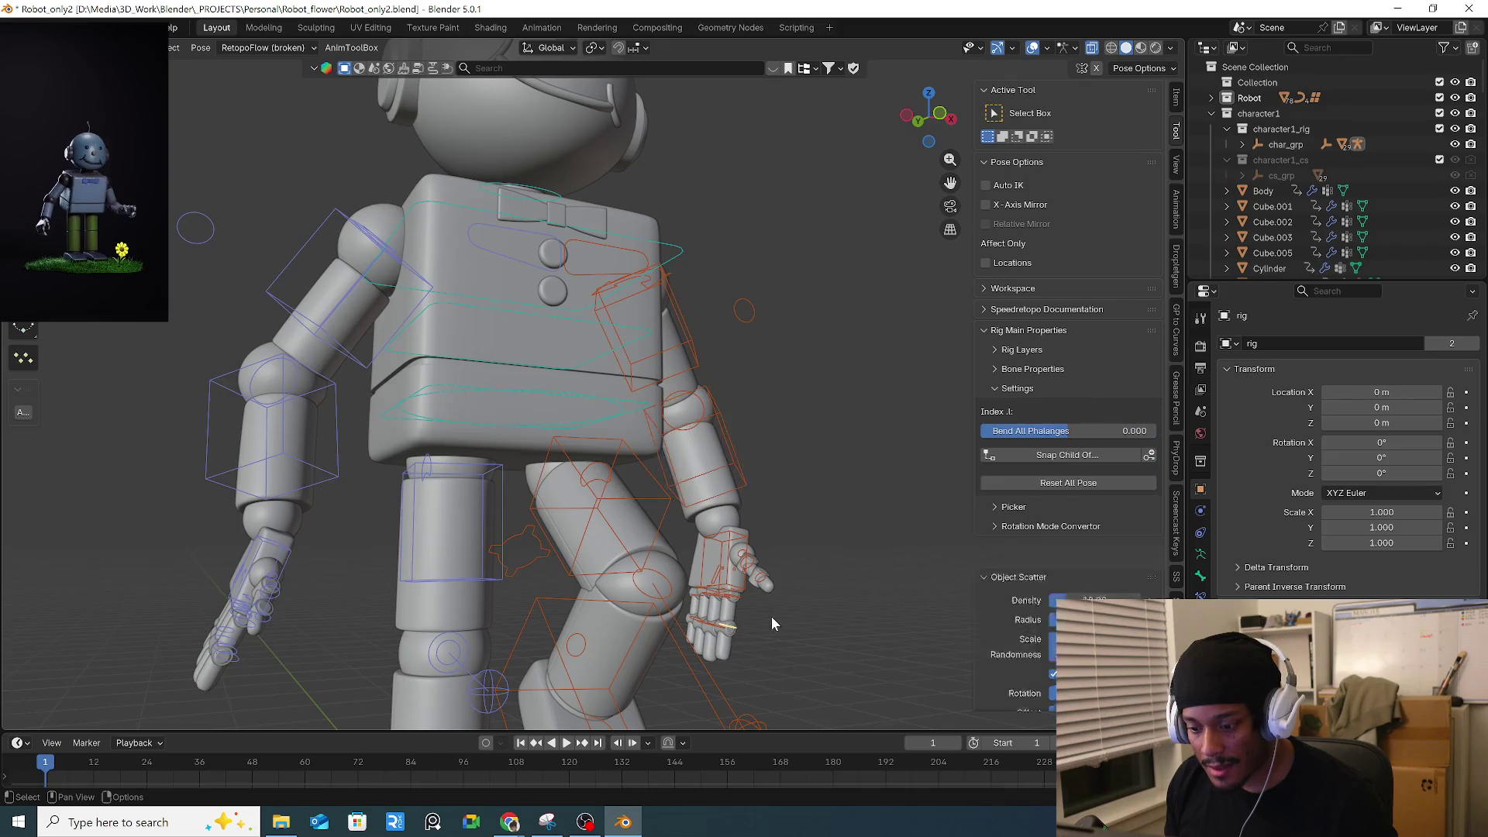
Make a quick transform adjustment to the selected finger control.
scroll(742, 542, "down", 2)
key("r")
left_click(830, 591)
mouse_move(829, 591)
middle_mouse_down()
mouse_move(800, 583)
mouse_move(775, 444)
middle_mouse_up()
Bend the finger bone about 70 degrees with the rotate gizmo.
key("shift+space")
key("r")
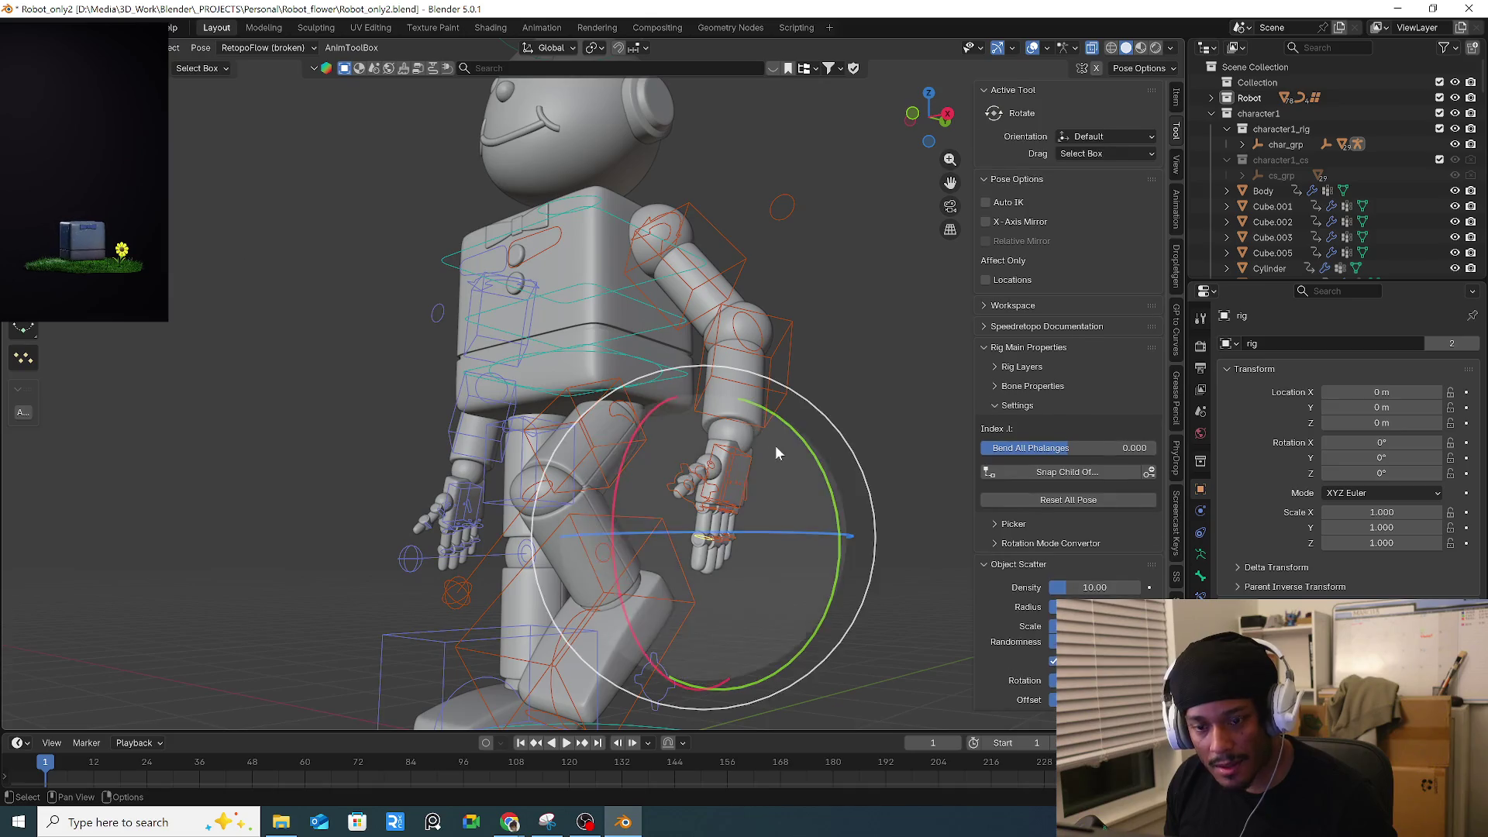
mouse_move(760, 373)
middle_mouse_down()
mouse_move(721, 375)
mouse_move(816, 370)
middle_mouse_up()
mouse_move(816, 370)
left_mouse_down()
mouse_move(857, 431)
mouse_move(820, 462)
left_mouse_up()
scroll(819, 461, "up", 4)
mouse_move(759, 443)
middle_mouse_down()
mouse_move(707, 408)
mouse_move(849, 474)
middle_mouse_up()
mouse_move(849, 474)
left_mouse_down()
mouse_move(708, 522)
mouse_move(695, 511)
left_mouse_up()
mouse_move(695, 511)
middle_mouse_down()
mouse_move(815, 510)
mouse_move(815, 539)
mouse_move(719, 478)
middle_mouse_up()
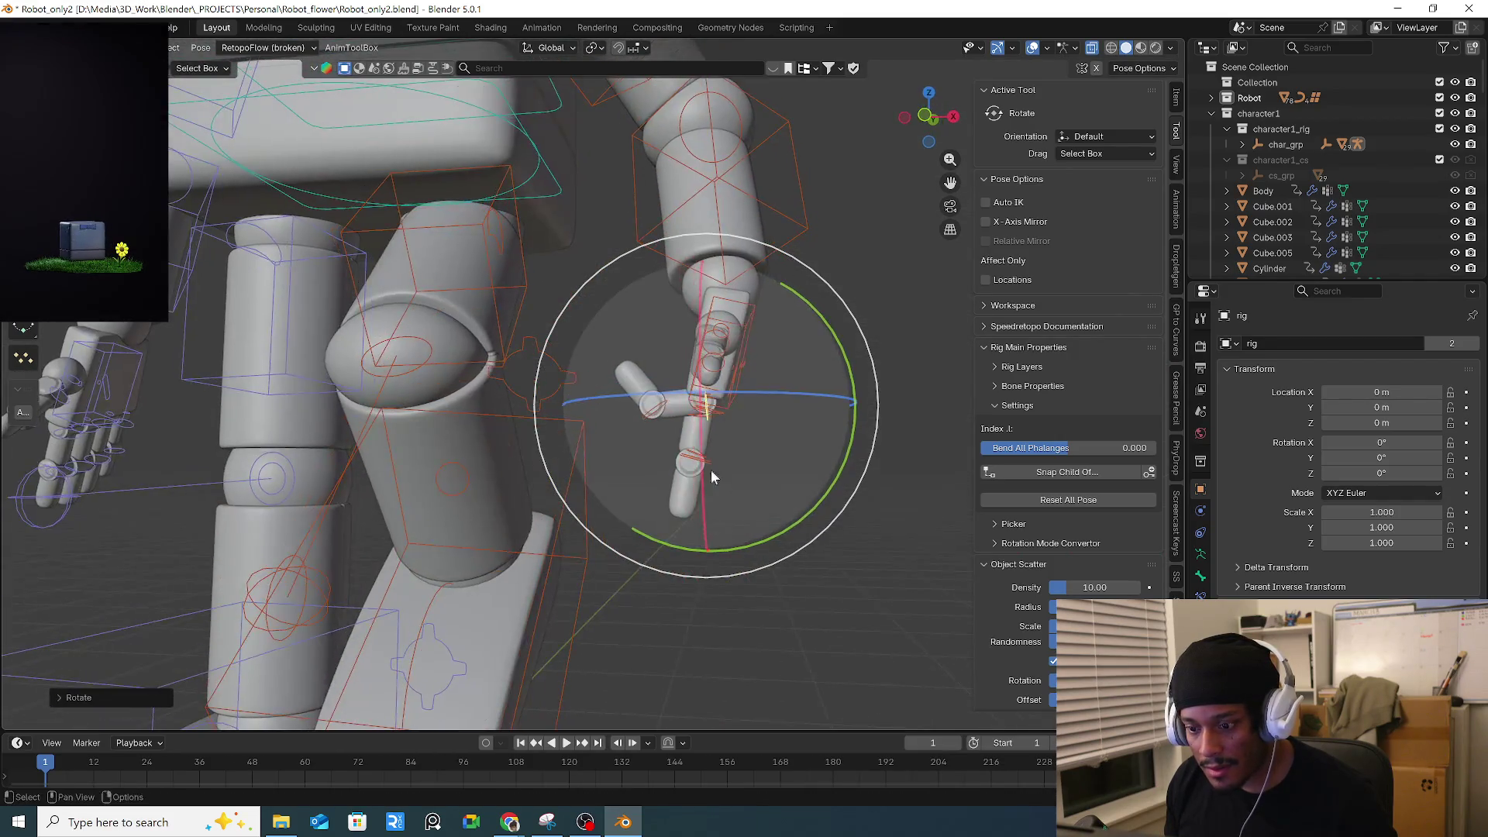
Bend the finger knuckle bone about 67 degrees.
left_click(666, 406)
mouse_move(796, 375)
left_mouse_down()
mouse_move(798, 472)
mouse_move(756, 535)
mouse_move(748, 526)
left_mouse_up()
mouse_move(748, 525)
middle_mouse_down()
mouse_move(857, 492)
mouse_move(1033, 514)
mouse_move(792, 504)
mouse_move(743, 403)
mouse_move(709, 378)
mouse_move(743, 439)
mouse_move(411, 408)
mouse_move(681, 425)
middle_mouse_up()
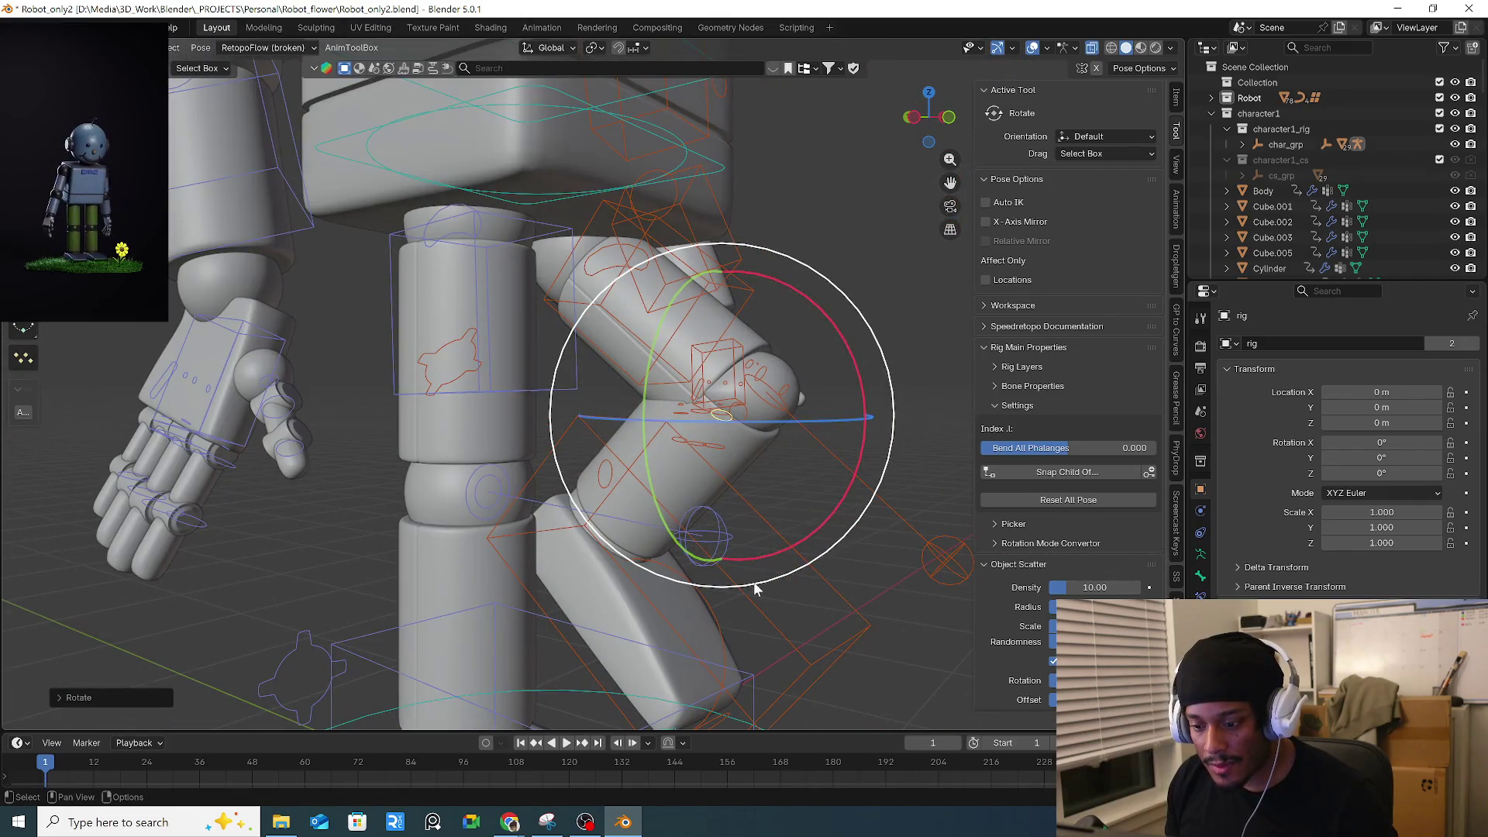
Lift the robot's foot to a new position with its leg IK control, discarding a trial rotation.
left_click(763, 615)
left_click(744, 577)
mouse_move(744, 578)
middle_mouse_down()
mouse_move(734, 508)
mouse_move(664, 471)
middle_mouse_up()
key("g")
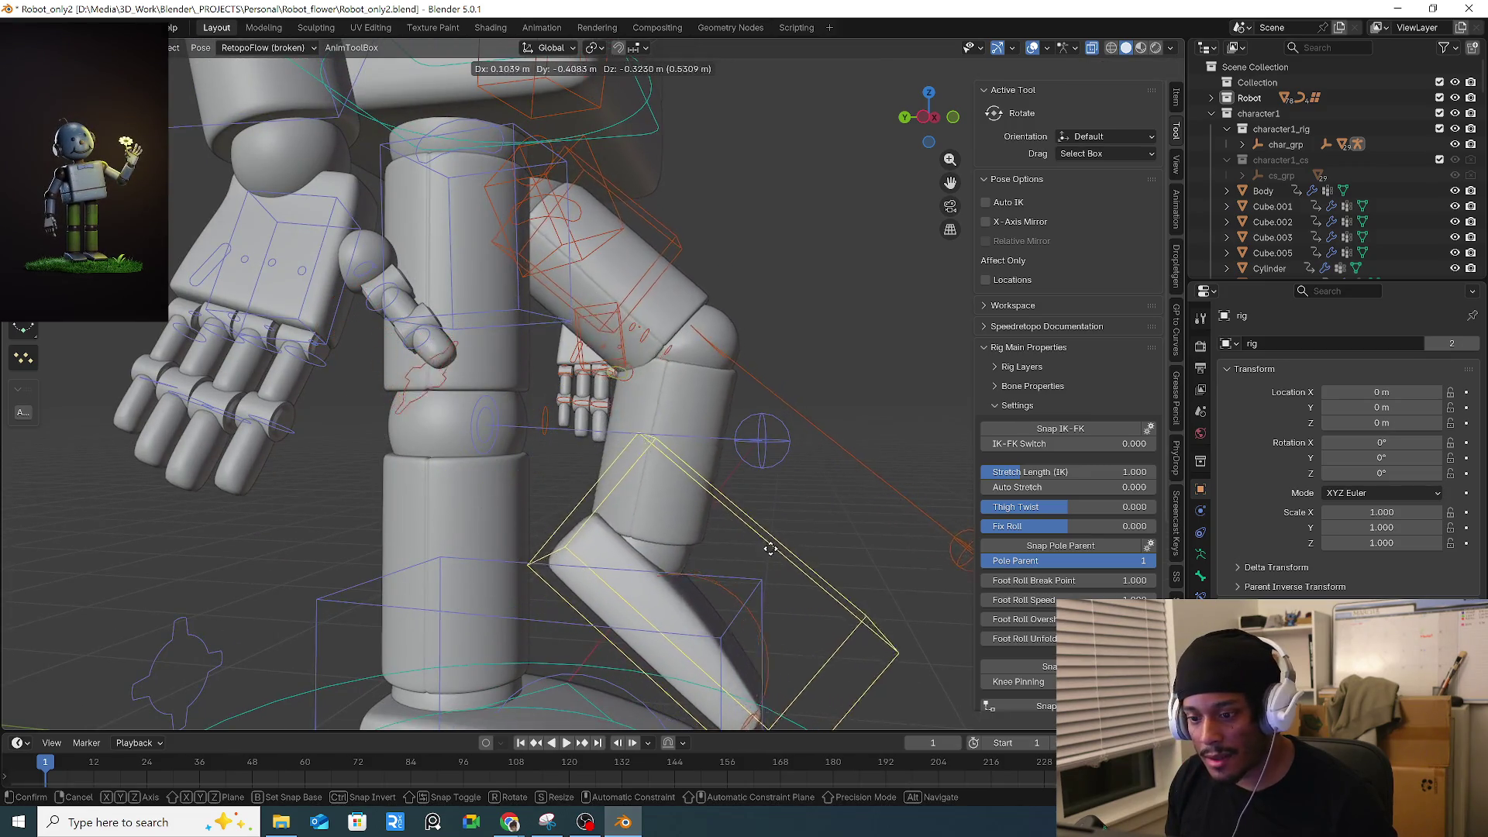
mouse_move(805, 525)
middle_mouse_down("alt")
mouse_move(744, 543)
mouse_move(681, 434)
mouse_move(757, 316)
mouse_move(614, 364)
middle_mouse_up("alt")
left_click(773, 346)
key("r")
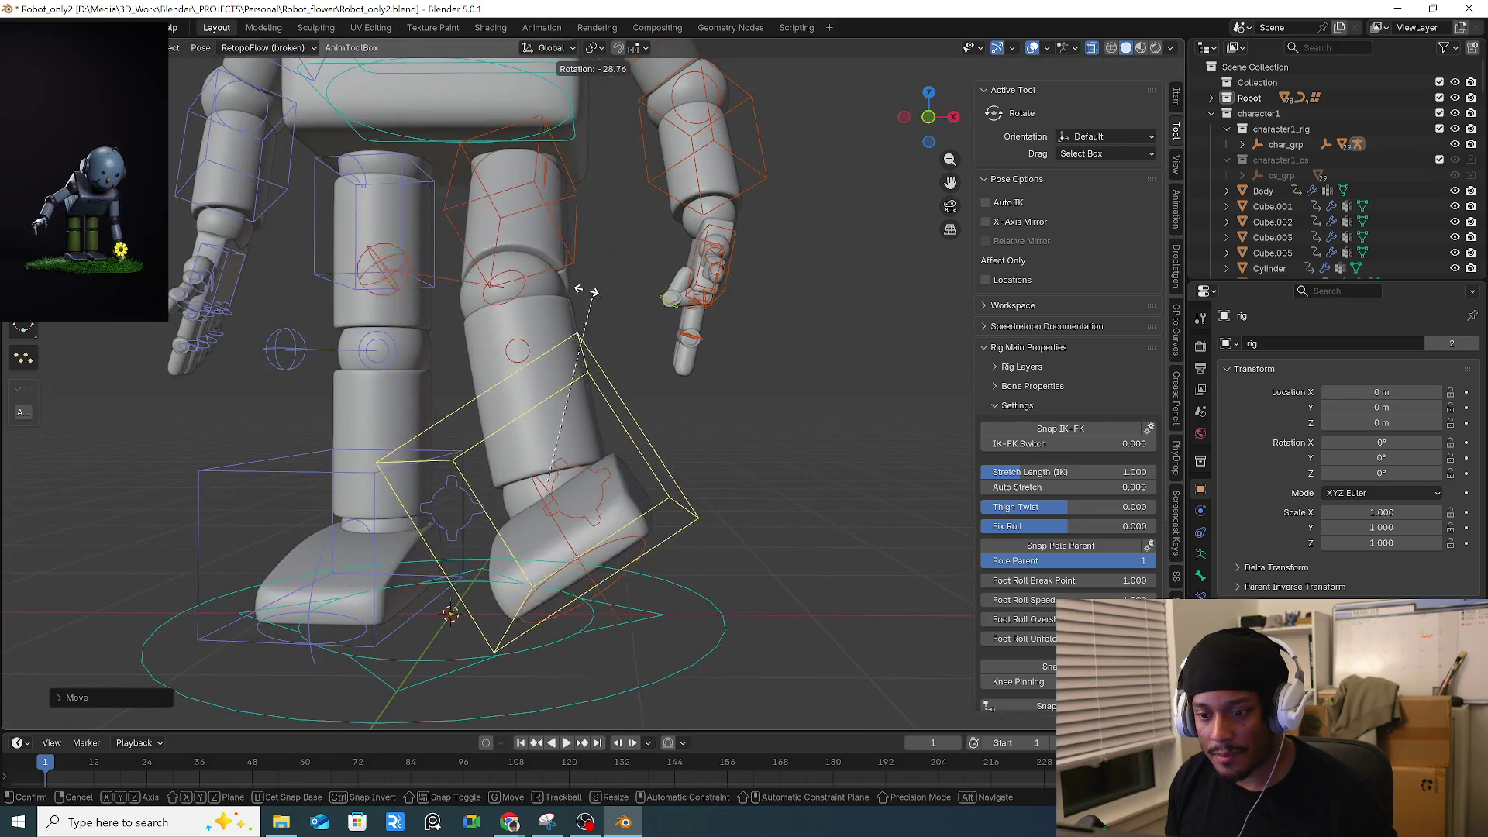
key("Escape")
Try tilting the torso control, cancelling the first tilt and starting another.
mouse_move(713, 379)
middle_mouse_down()
mouse_move(877, 389)
mouse_move(686, 387)
mouse_move(603, 448)
mouse_move(531, 460)
mouse_move(654, 447)
mouse_move(620, 301)
mouse_move(649, 358)
middle_mouse_up()
left_click(648, 296)
key("r")
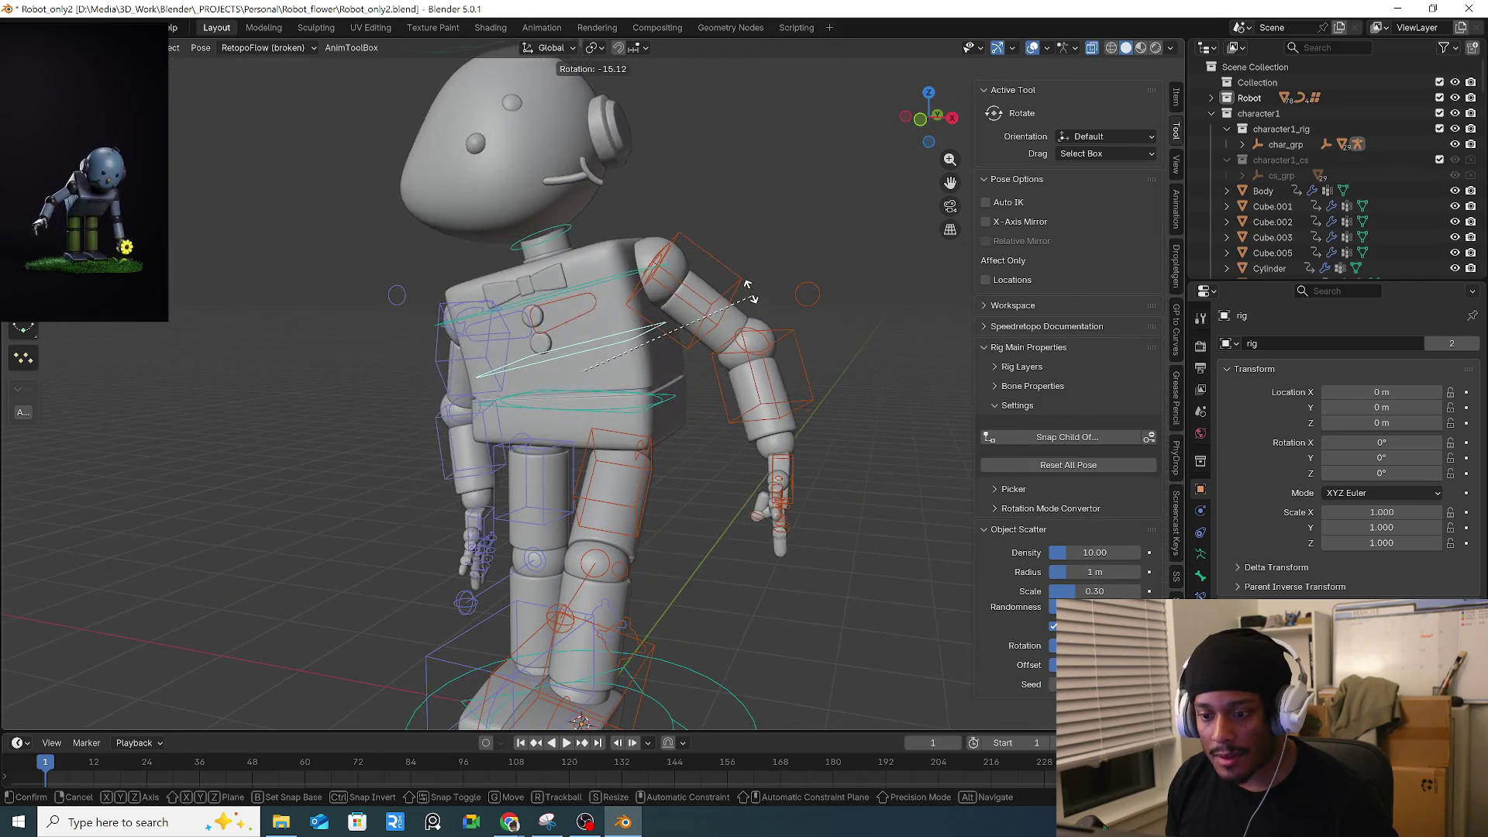
right_click(753, 326)
middle_click_drag(674, 398, 744, 352)
key("r")
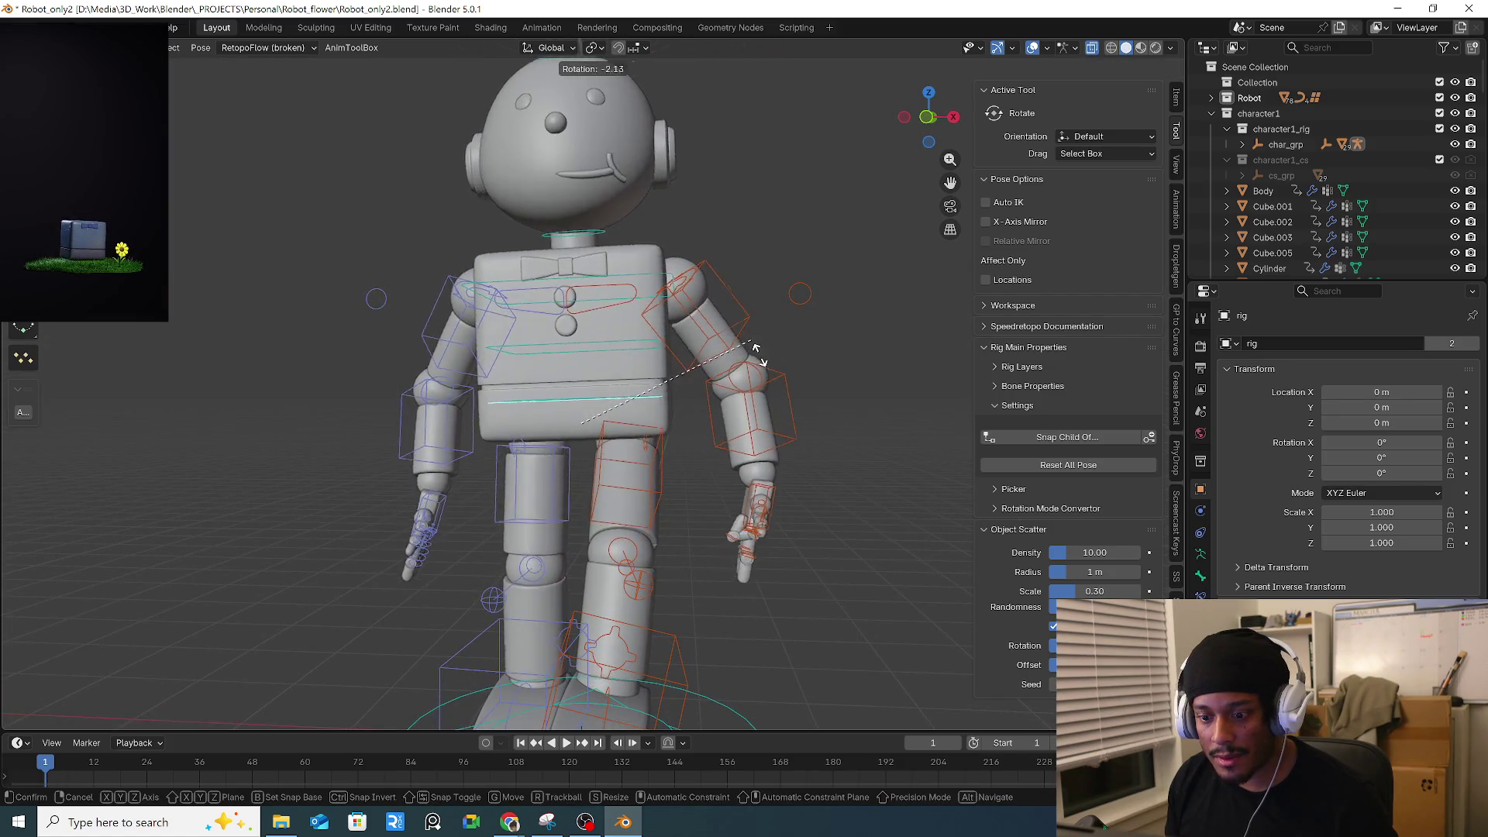
Try moving the torso control twice, cancelling both moves, then view from the front.
key("g")
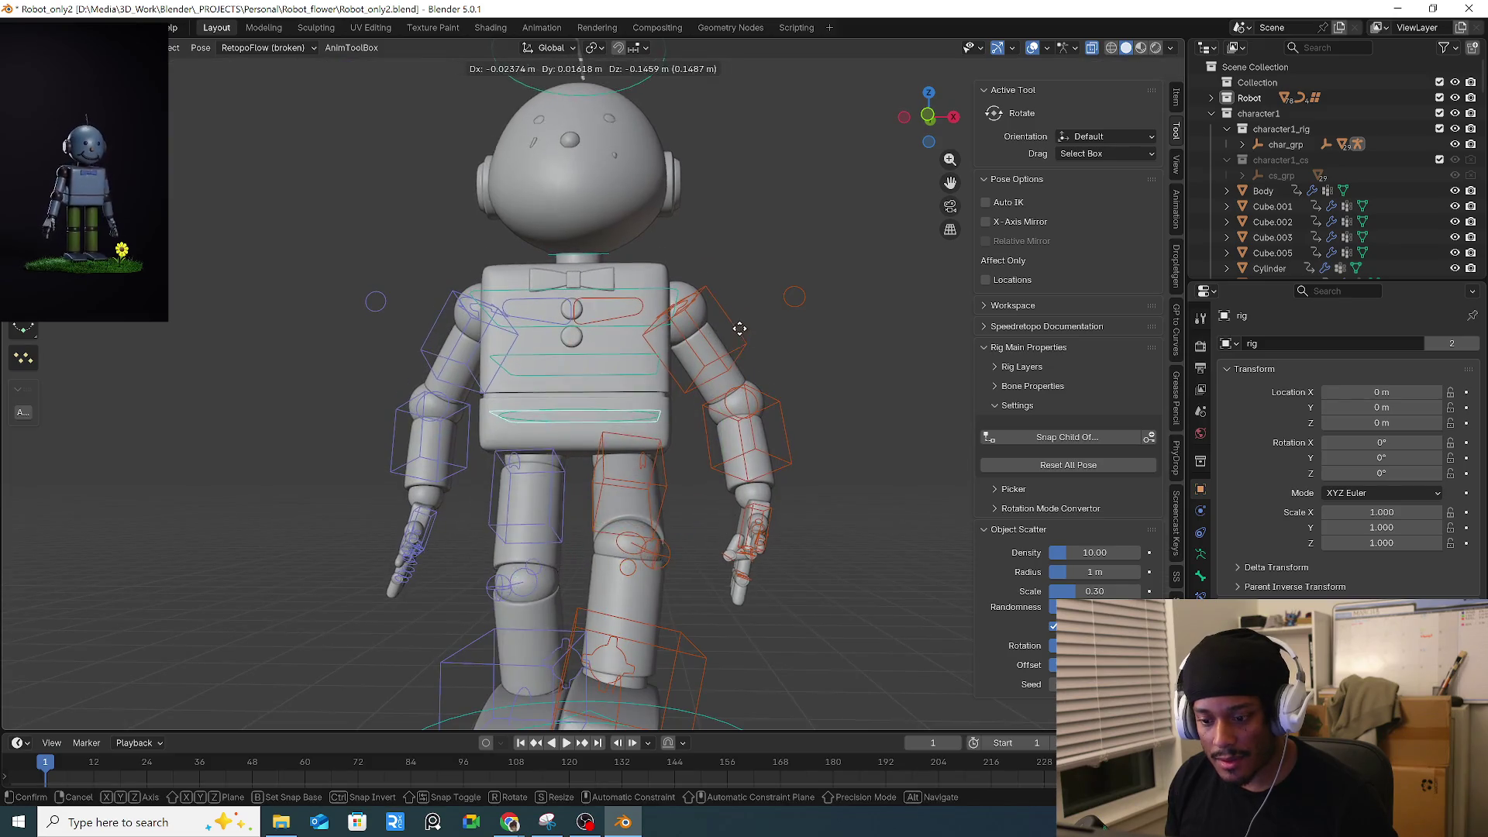
right_click(740, 353)
mouse_move(737, 348)
middle_mouse_down()
mouse_move(727, 405)
mouse_move(787, 403)
mouse_move(707, 392)
middle_mouse_up()
key("g")
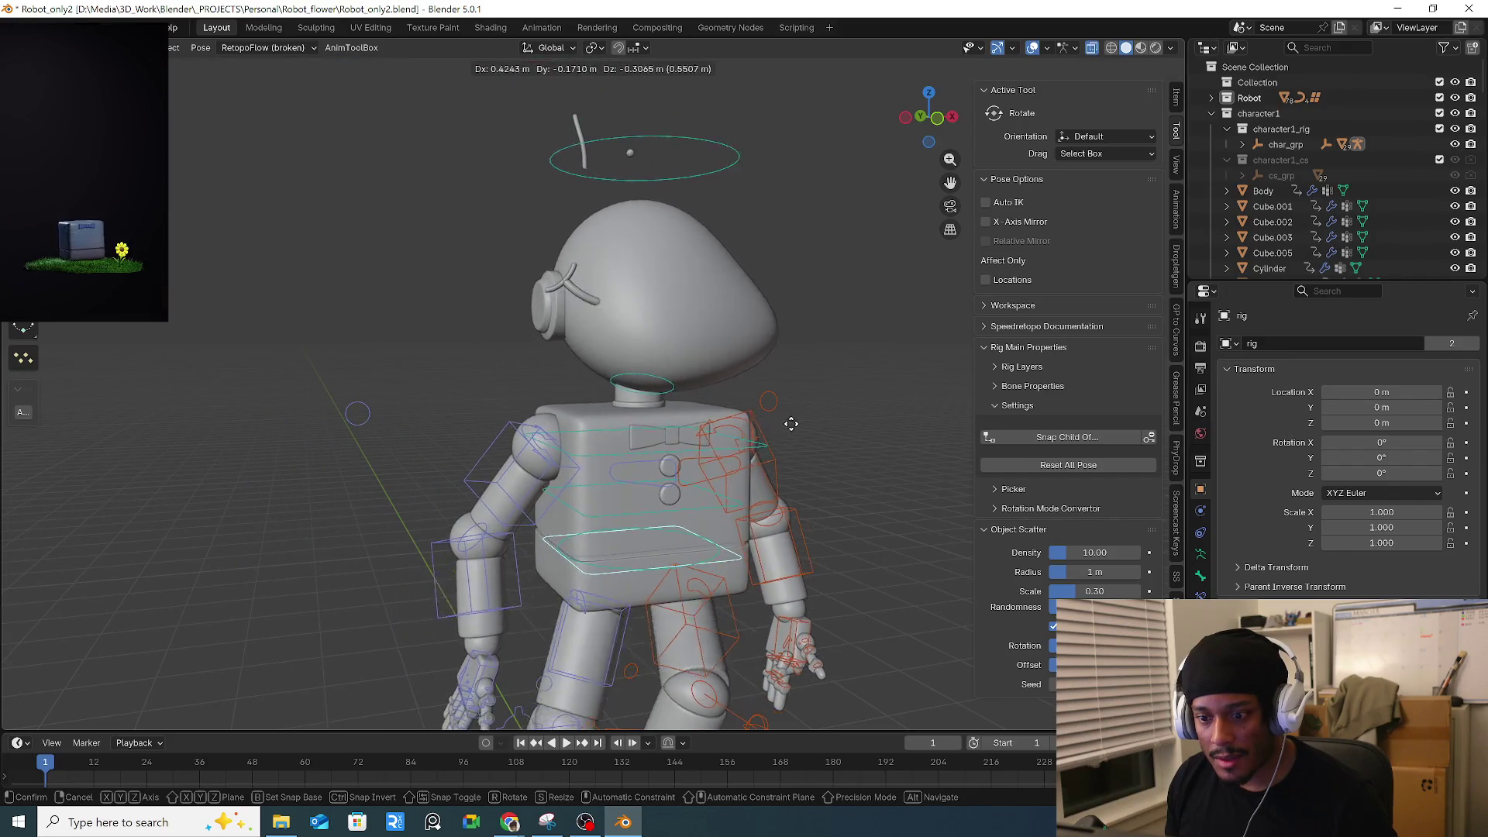
right_click(832, 421)
key("KP_1")
Test rotating the head and neck controls without keeping changes, then enter Edit Mode.
left_click(659, 132)
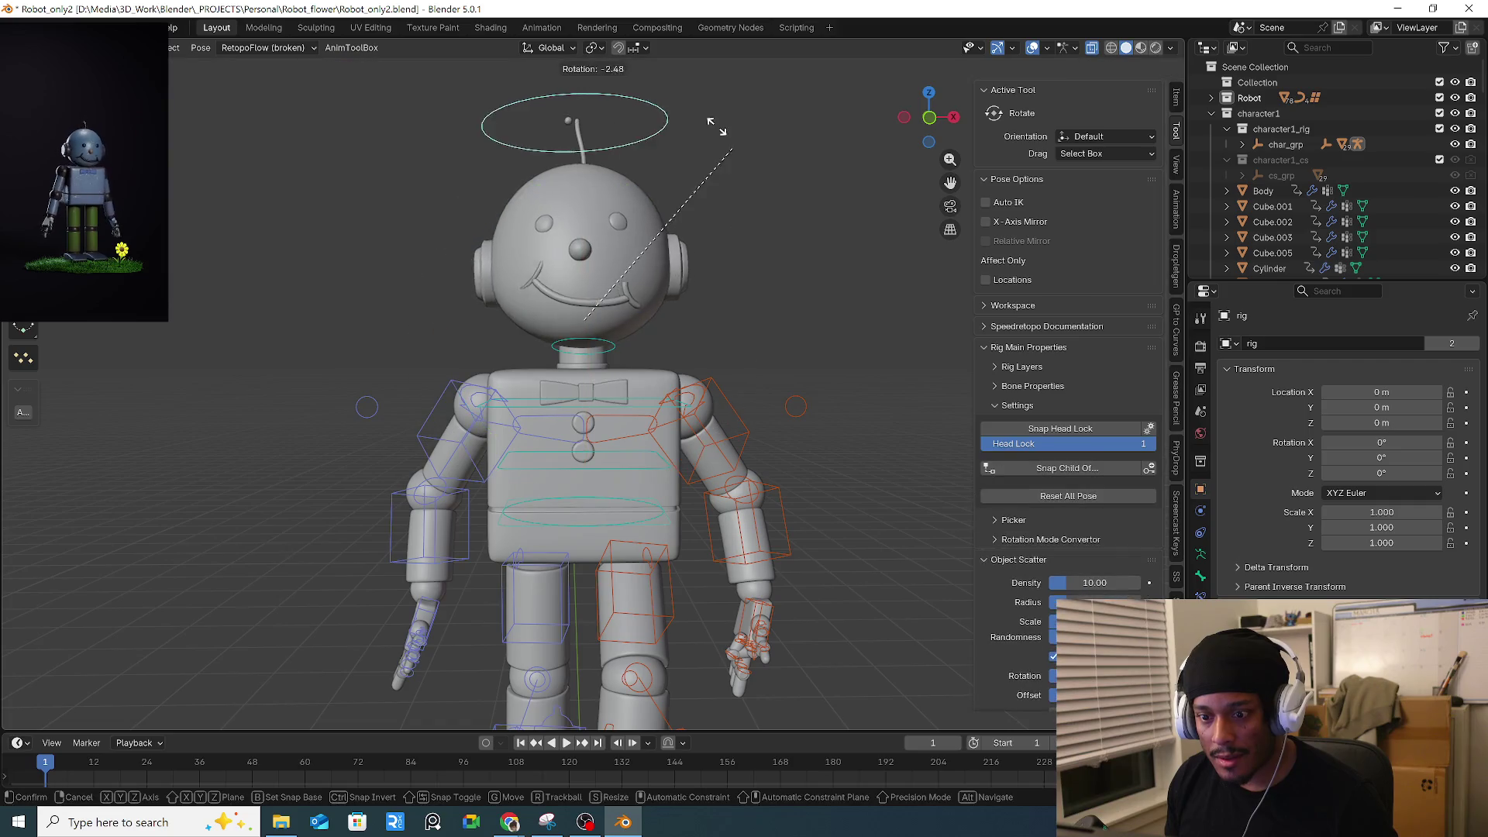
key("r")
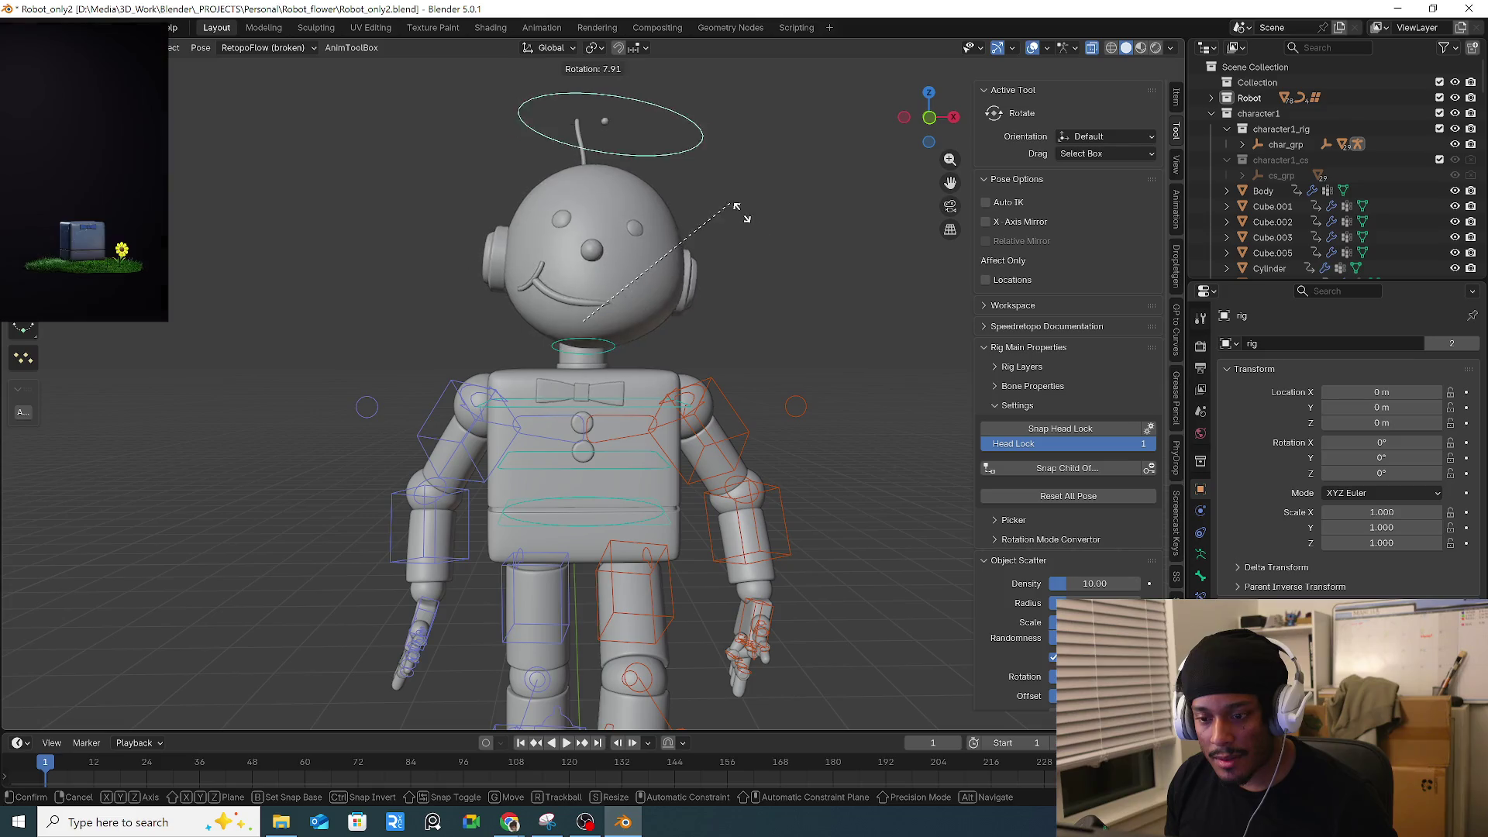
right_click(788, 283)
middle_click_drag(745, 282, 697, 325)
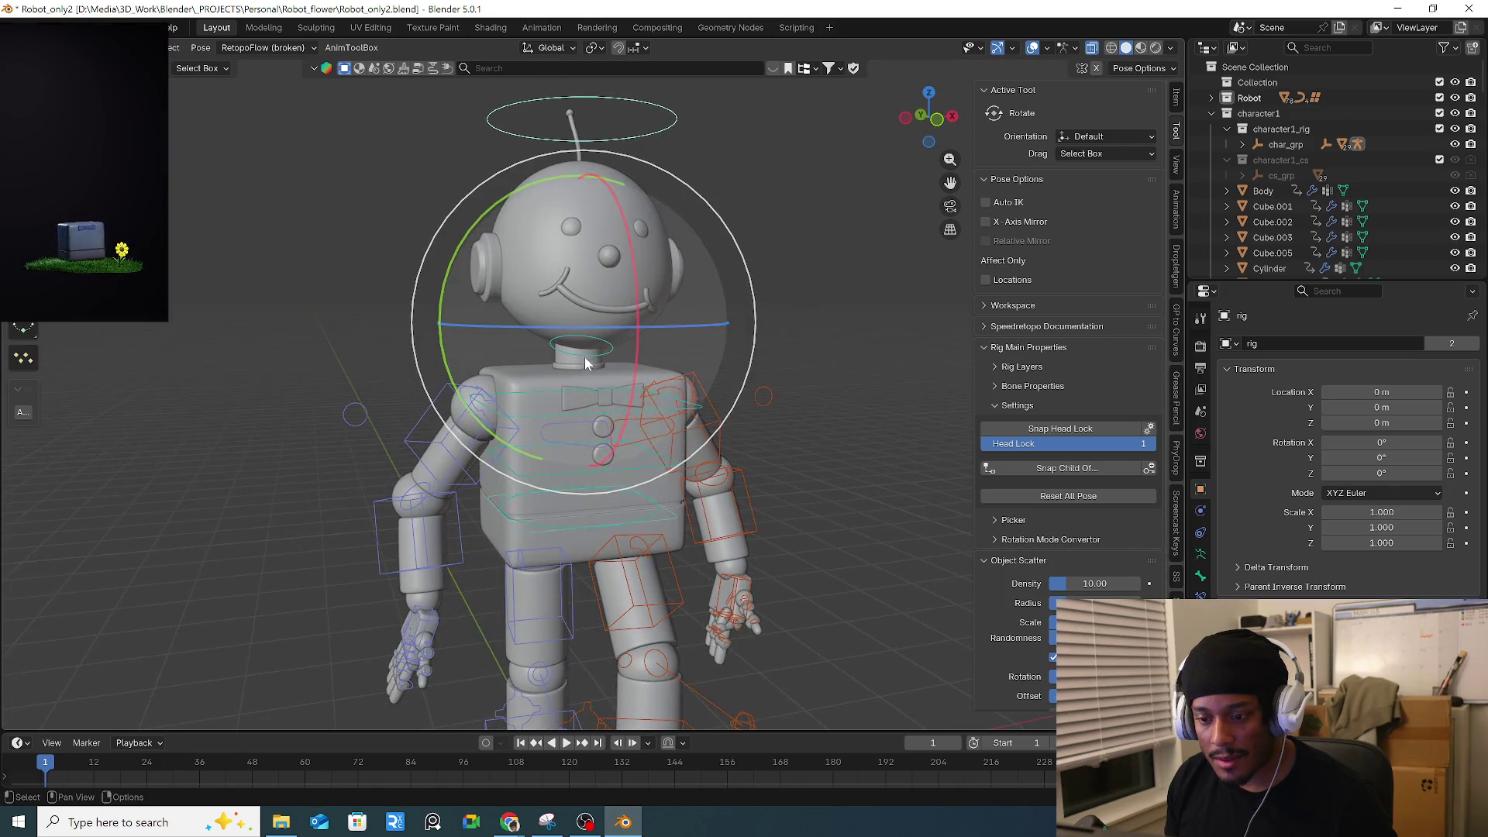
left_click(597, 361)
middle_click_drag(597, 362, 843, 337)
key("r")
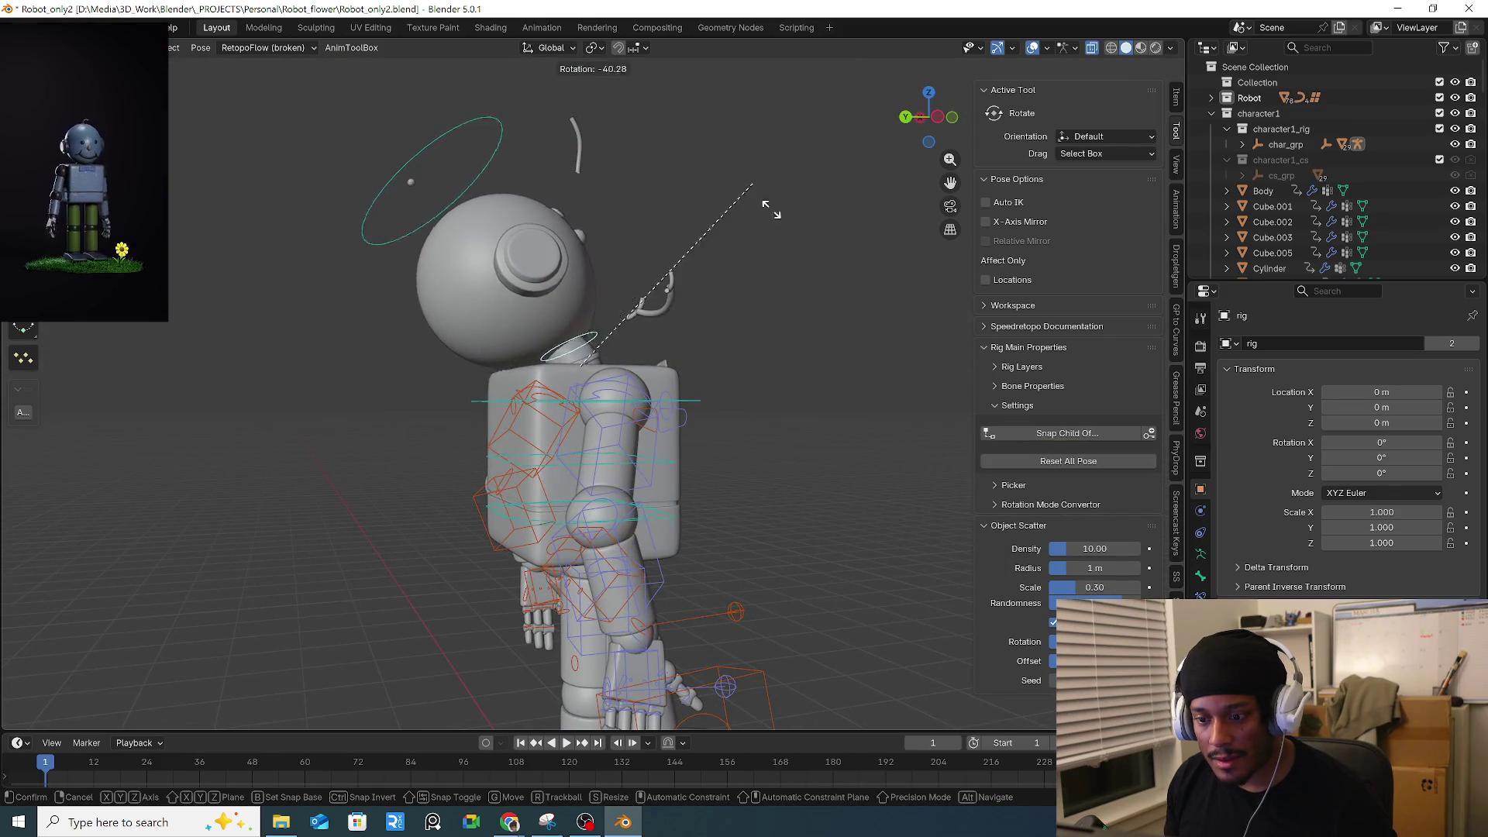
right_click(775, 384)
middle_click_drag(758, 355, 677, 308)
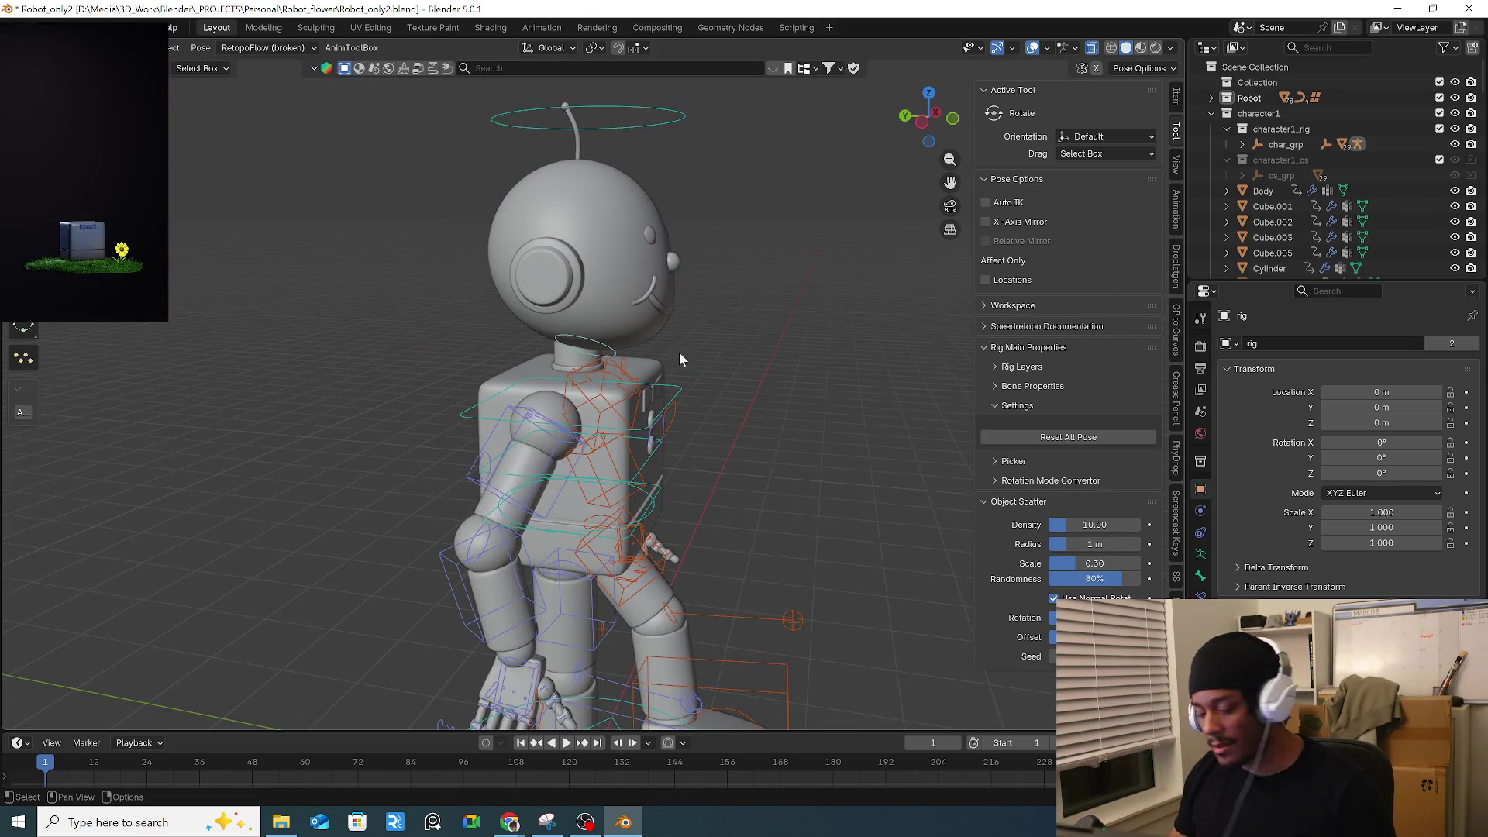
key("Tab")
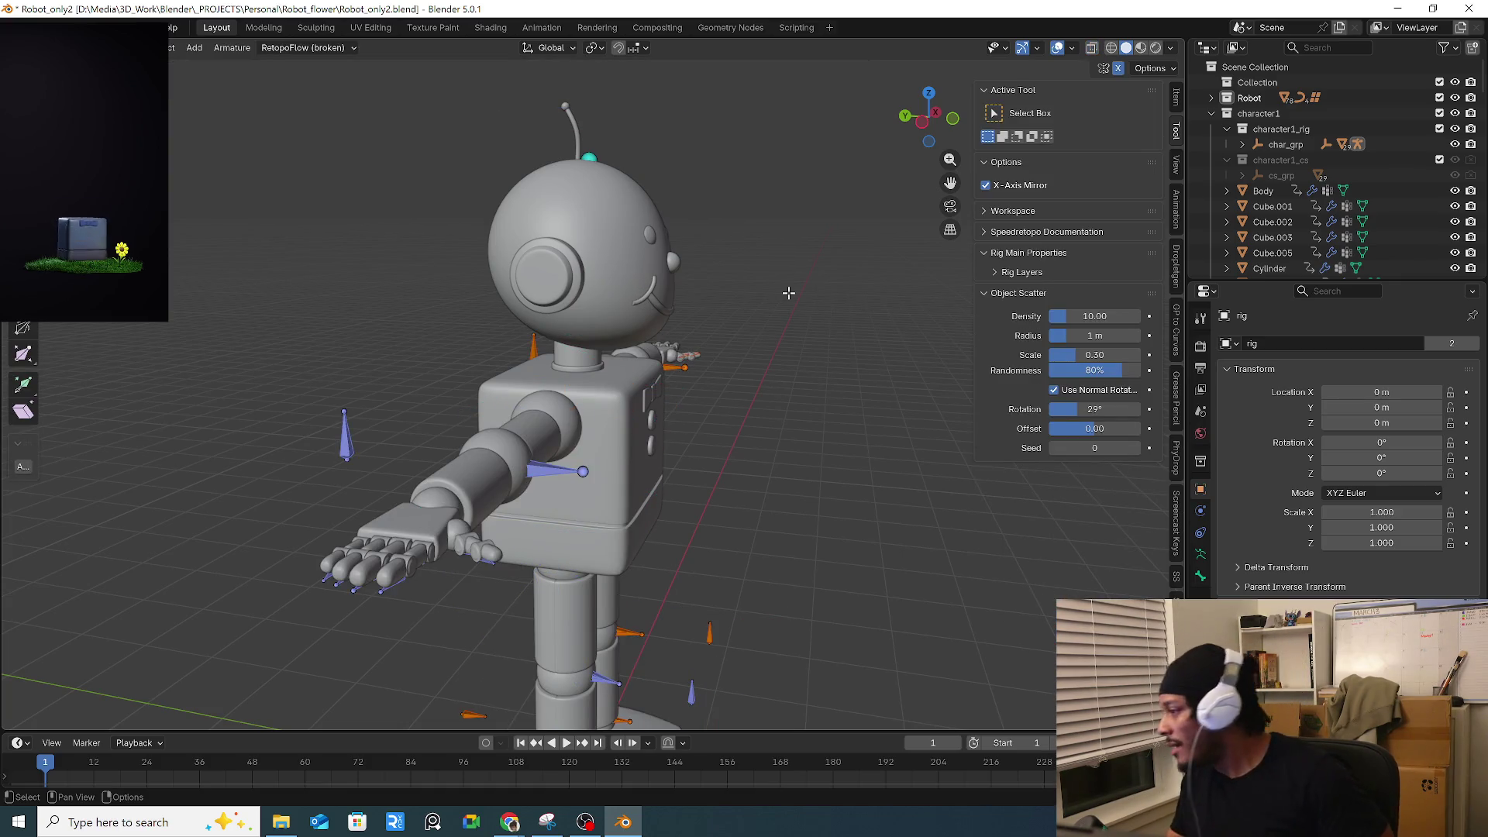
Return to Pose Mode and clear all bone rotations back to the rest T-pose.
key("Tab")
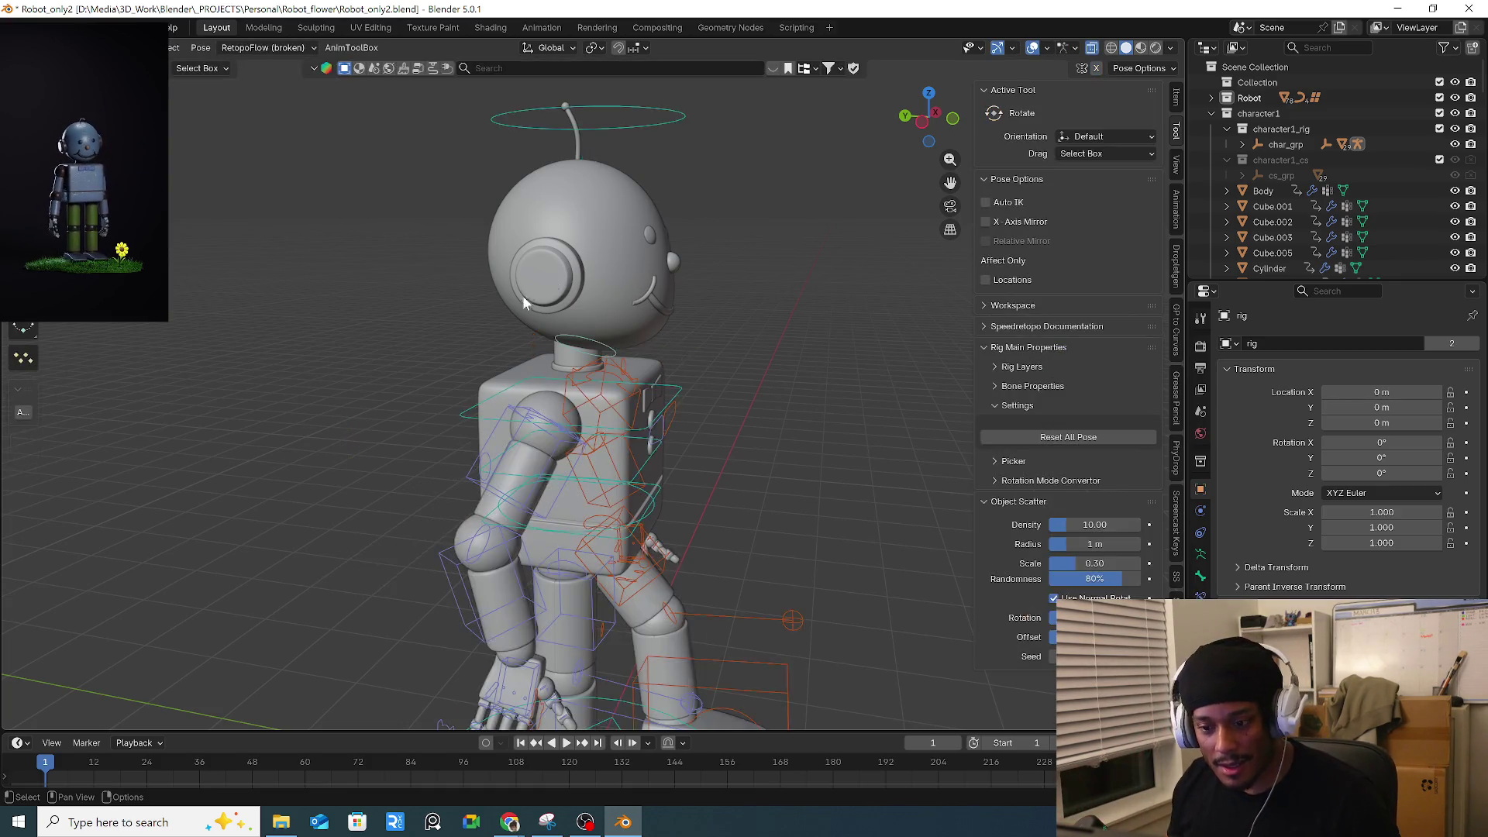
key("KP_1")
middle_click_drag(790, 468, 722, 457)
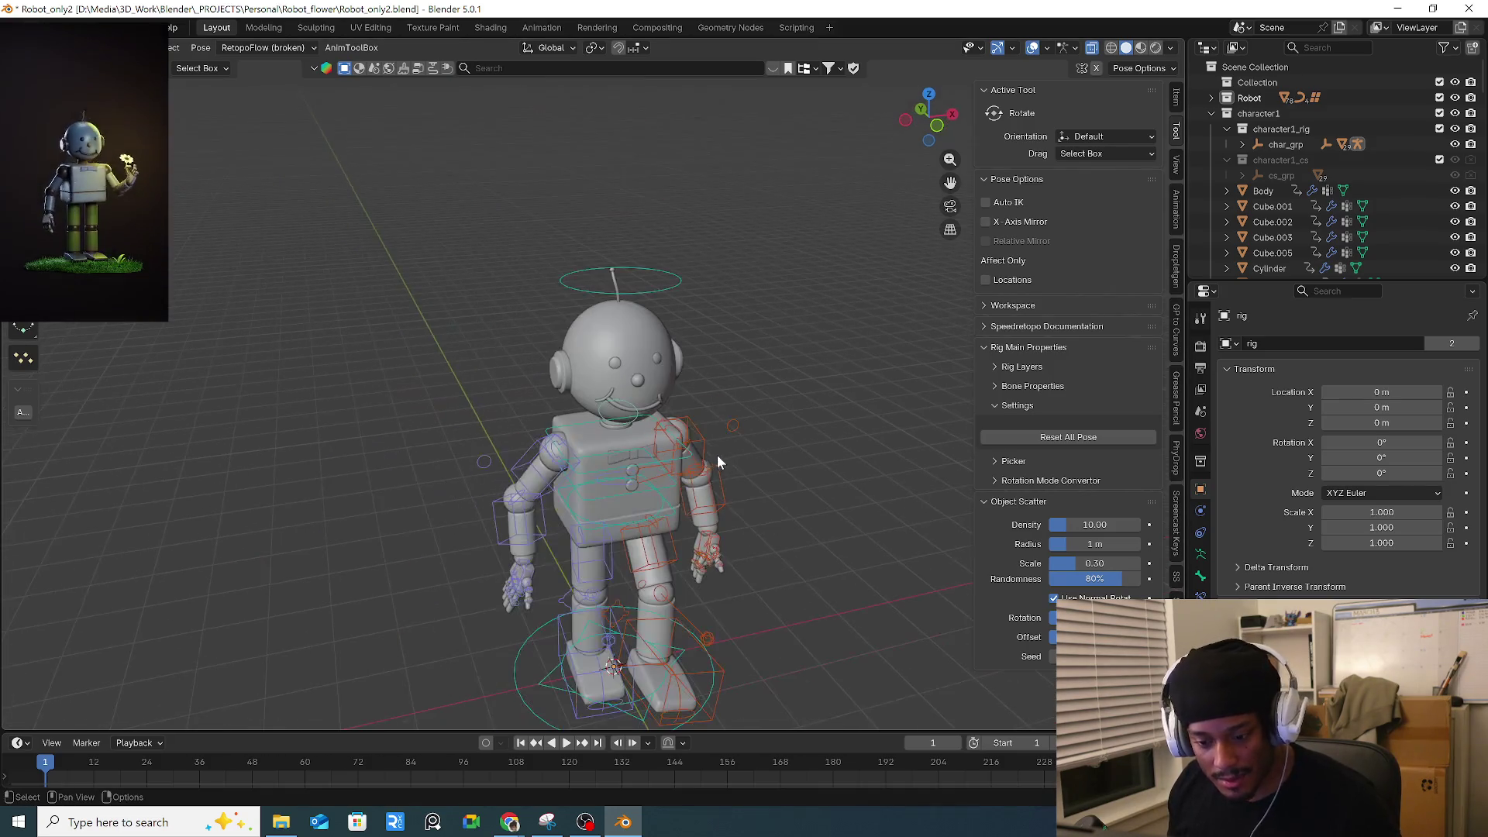
key("a")
key("alt+r")
key("KP_1")
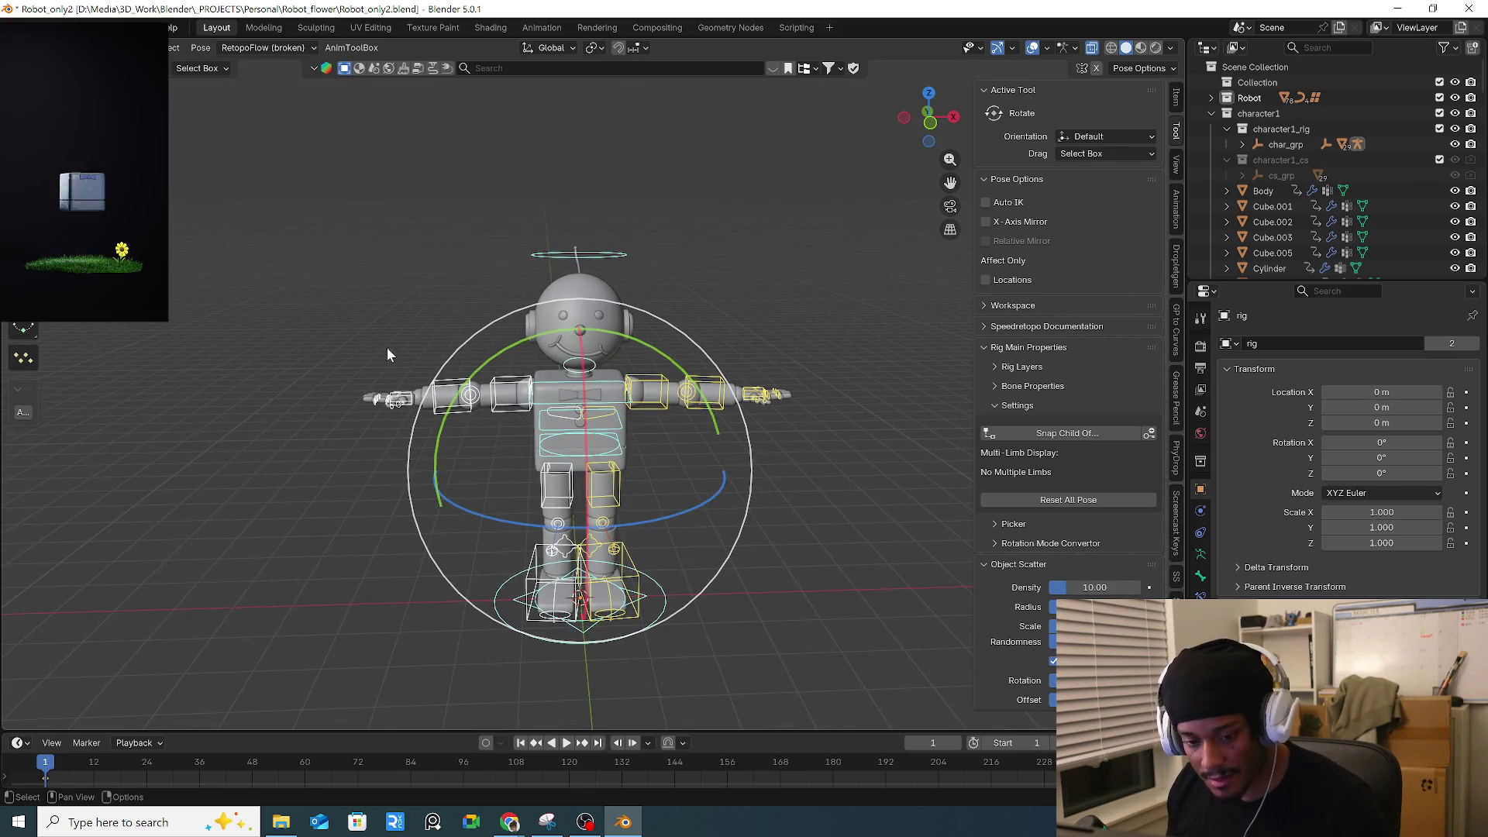
left_click(355, 341)
Save an incremental copy of the file as Robot_only3.blend.
left_click(35, 27)
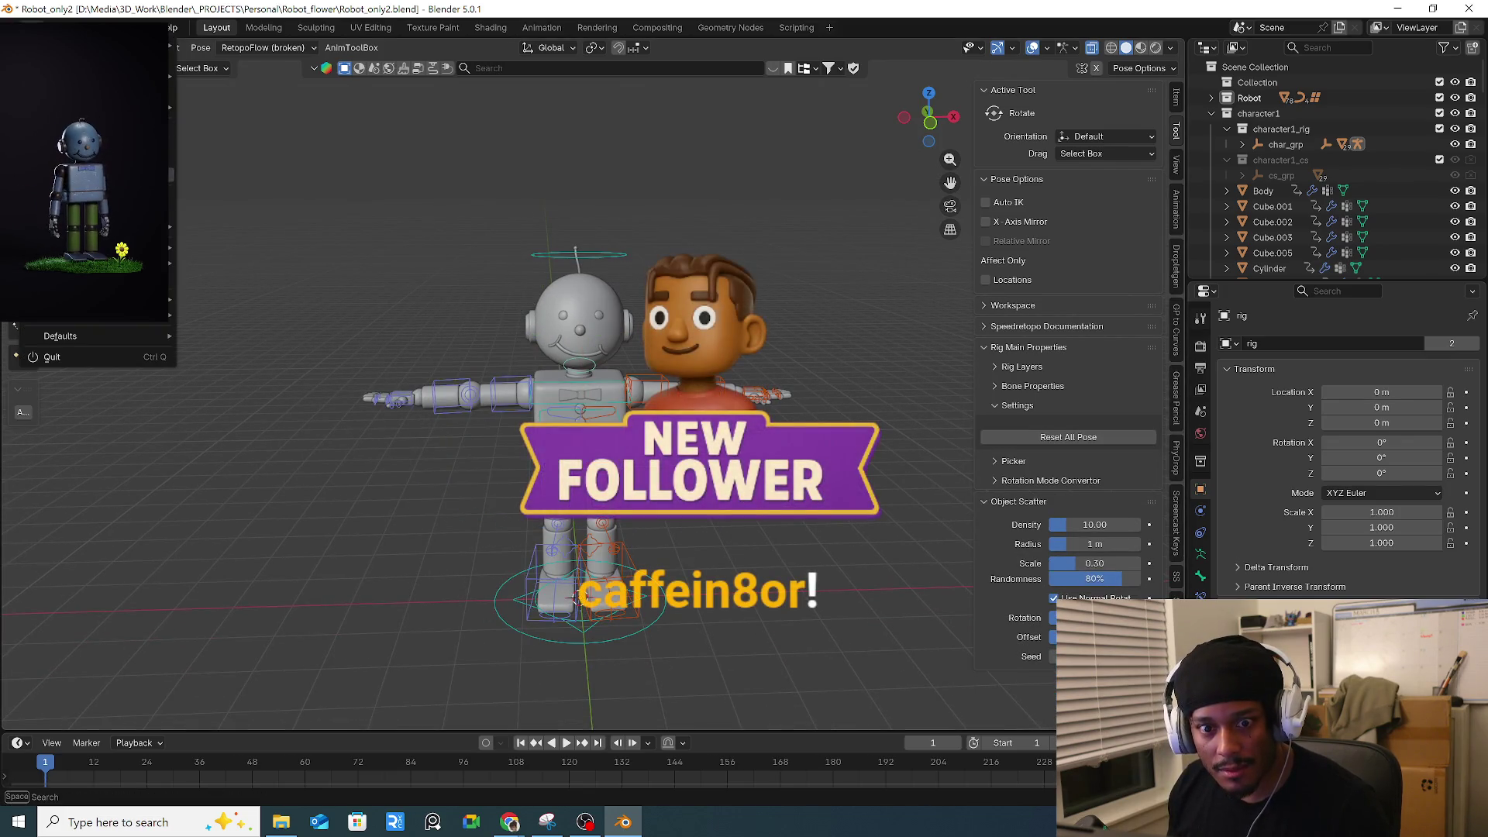
key("ctrl+alt+s")
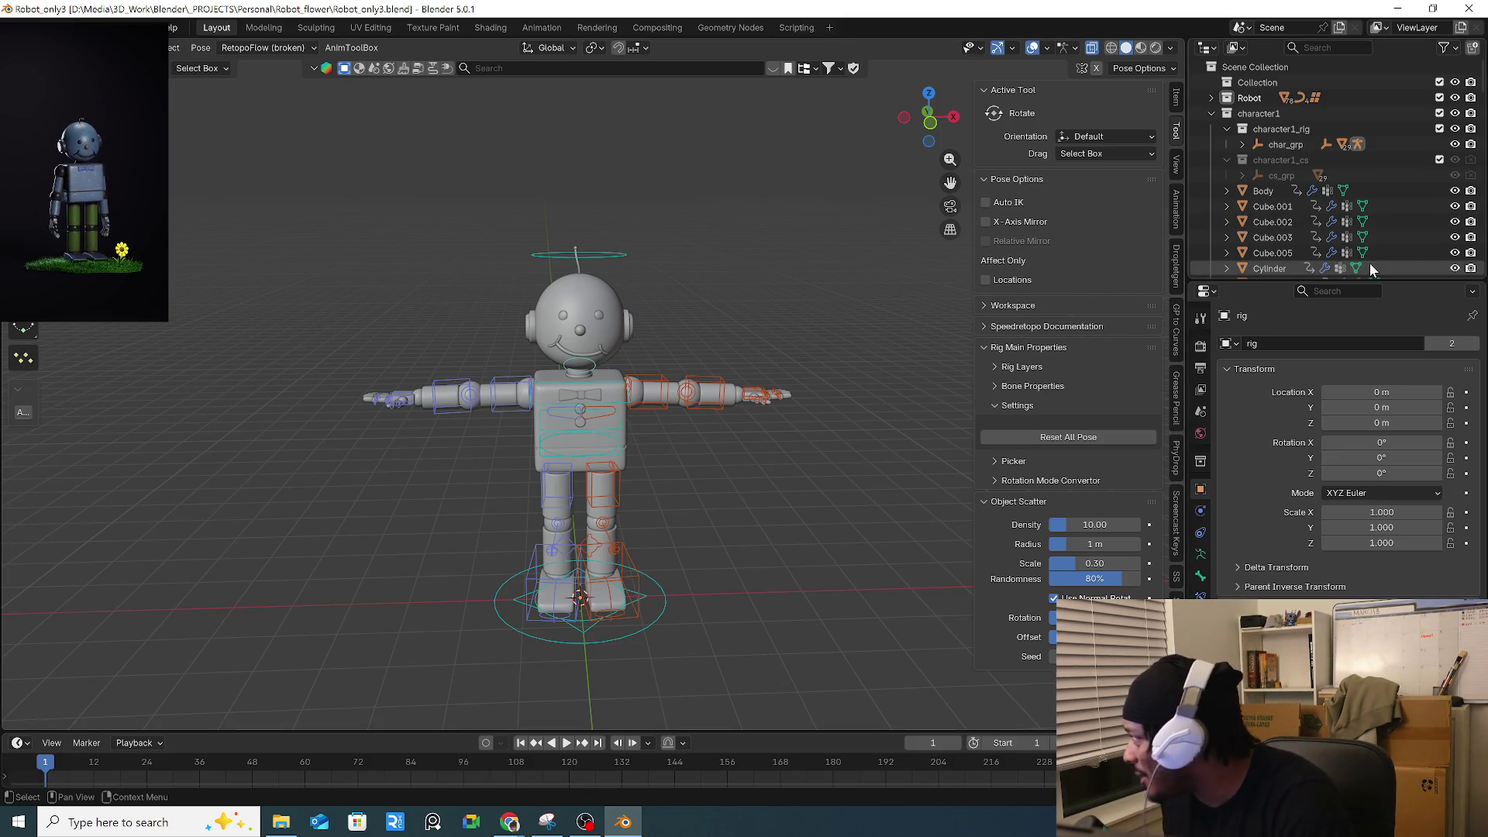
middle_click_drag(632, 536, 617, 495, "shift")
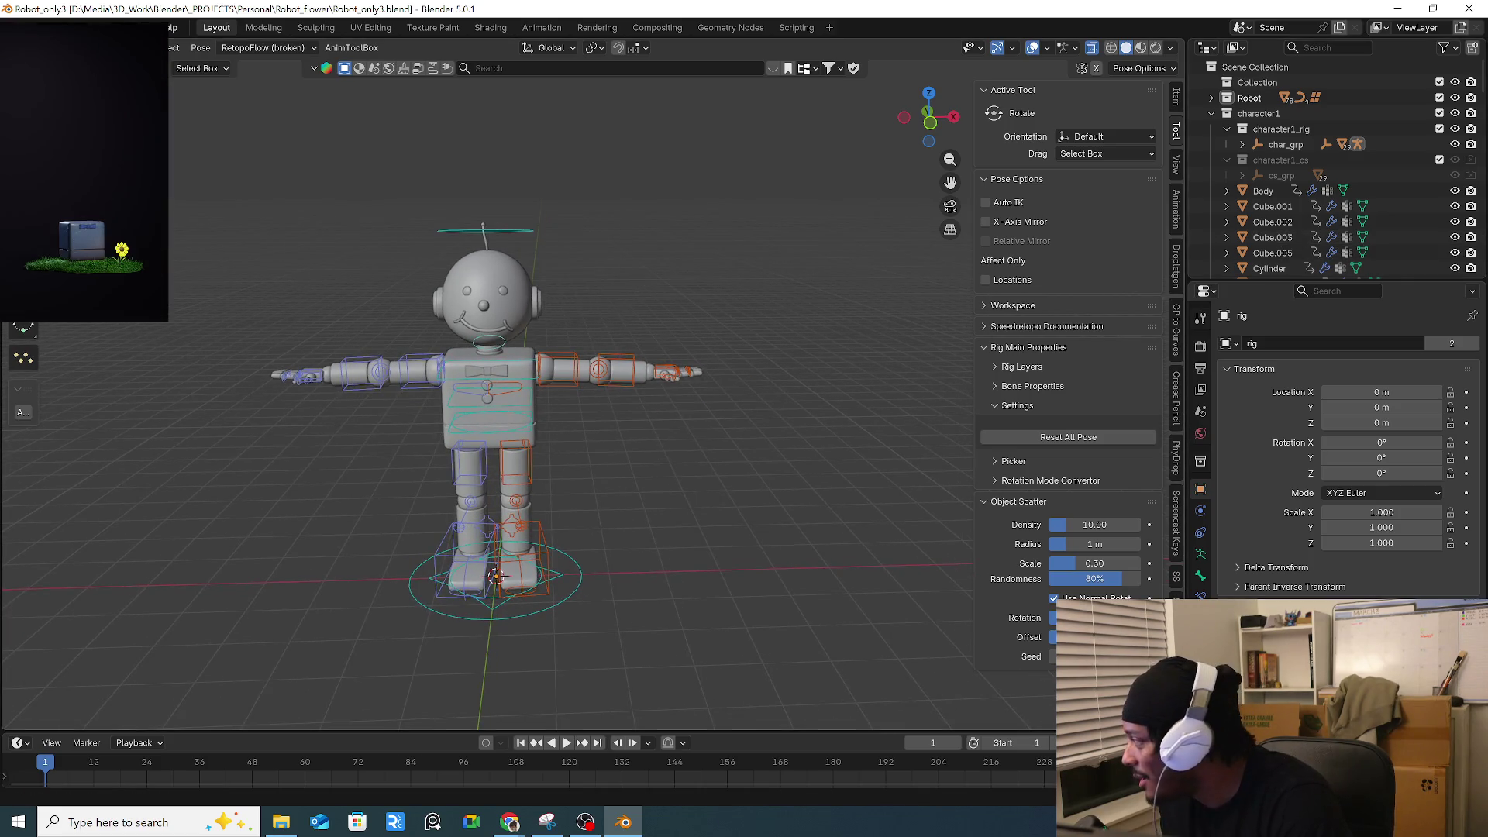